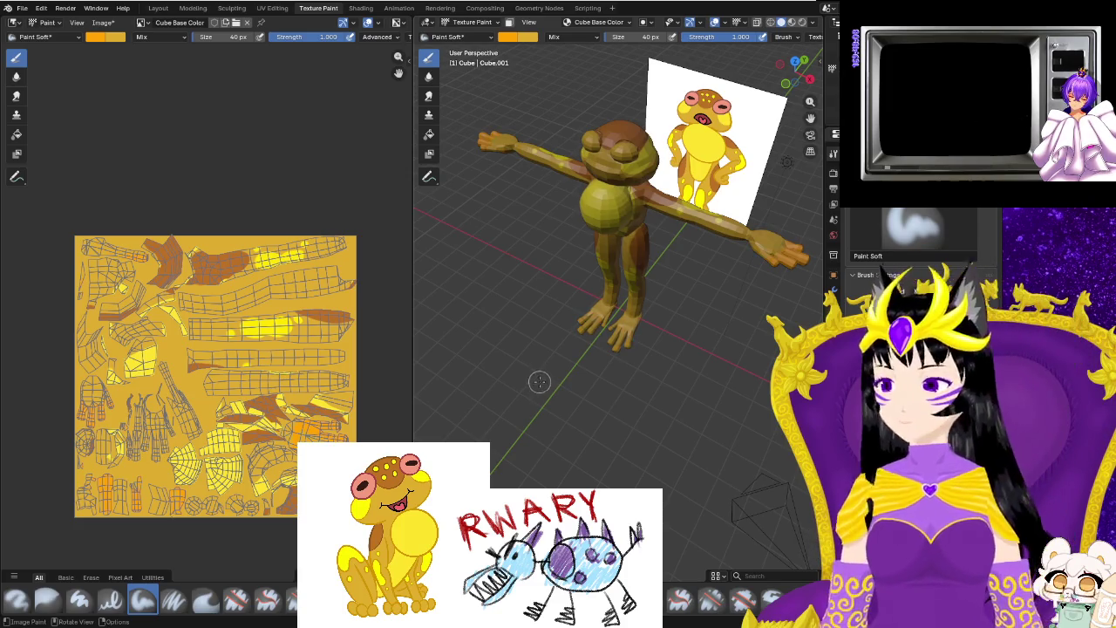
Zoom the texture out to the whole layout and sample a brush colour from it.
{"action": "scroll", "coordinate": [192, 301], "scroll_direction": "up", "scroll_amount": 5}
{"action": "scroll", "coordinate": [191, 300], "scroll_direction": "up", "scroll_amount": 2}
{"action": "left_click_drag", "start_coordinate": [398, 58], "coordinate": [403, 57]}
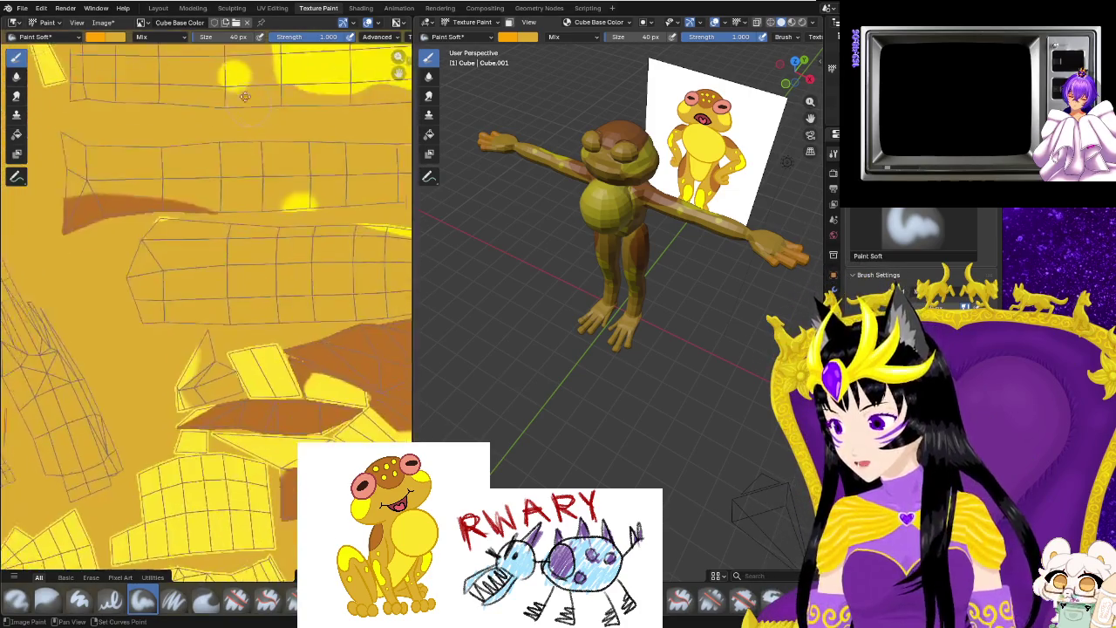
{"action": "left_click", "coordinate": [514, 37]}
{"action": "left_click", "coordinate": [597, 213]}
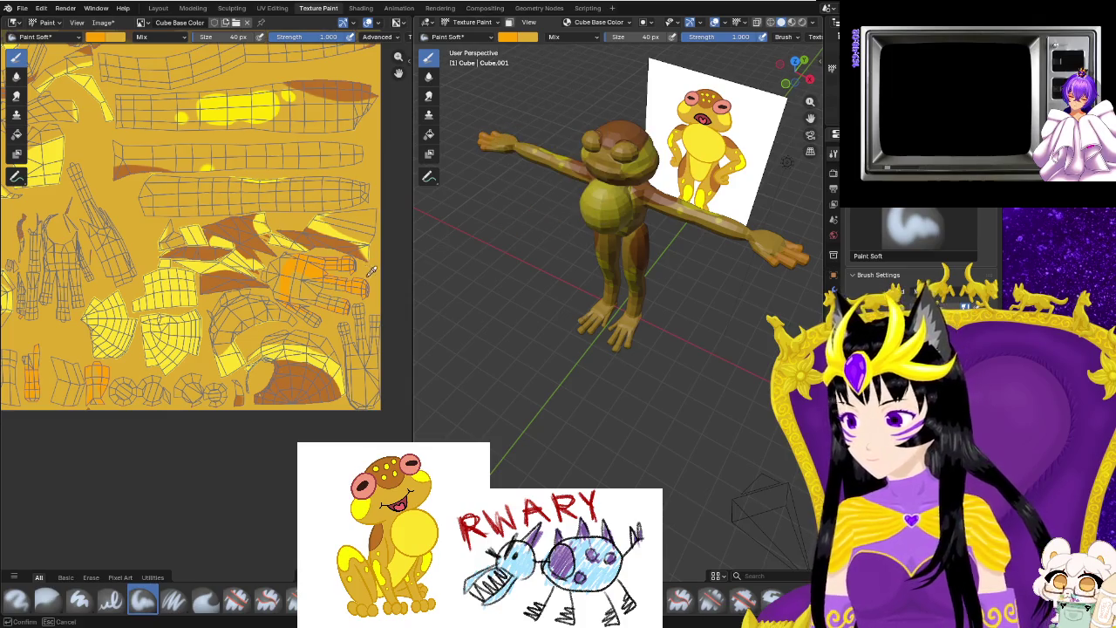
Try flood-filling the texture with base orange, then undo both fills.
{"action": "left_click", "coordinate": [16, 136]}
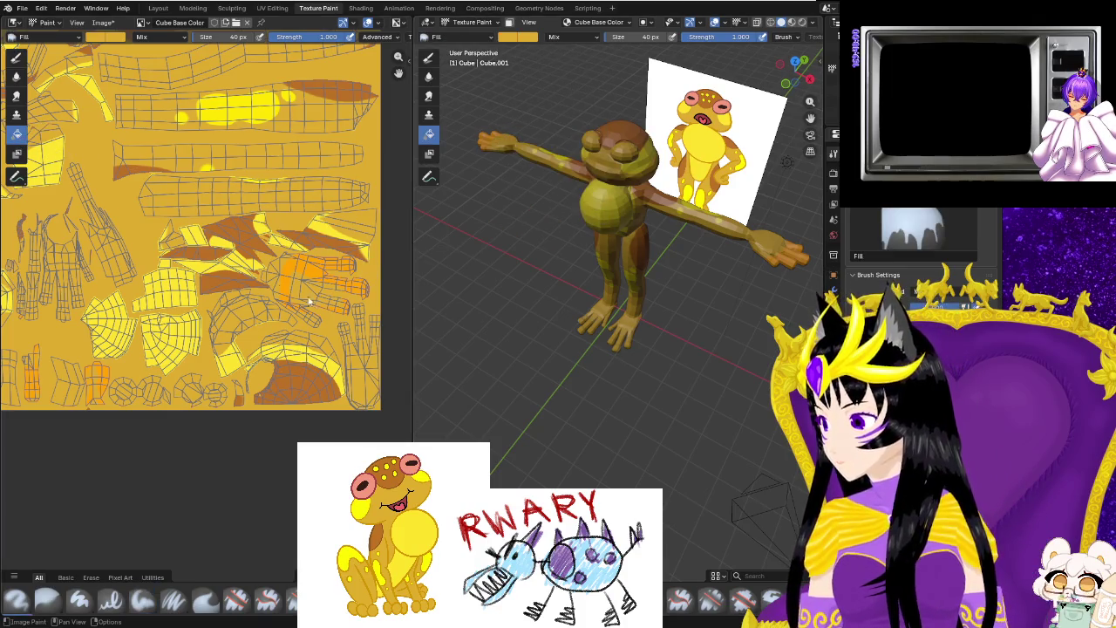
{"action": "left_click", "coordinate": [293, 268]}
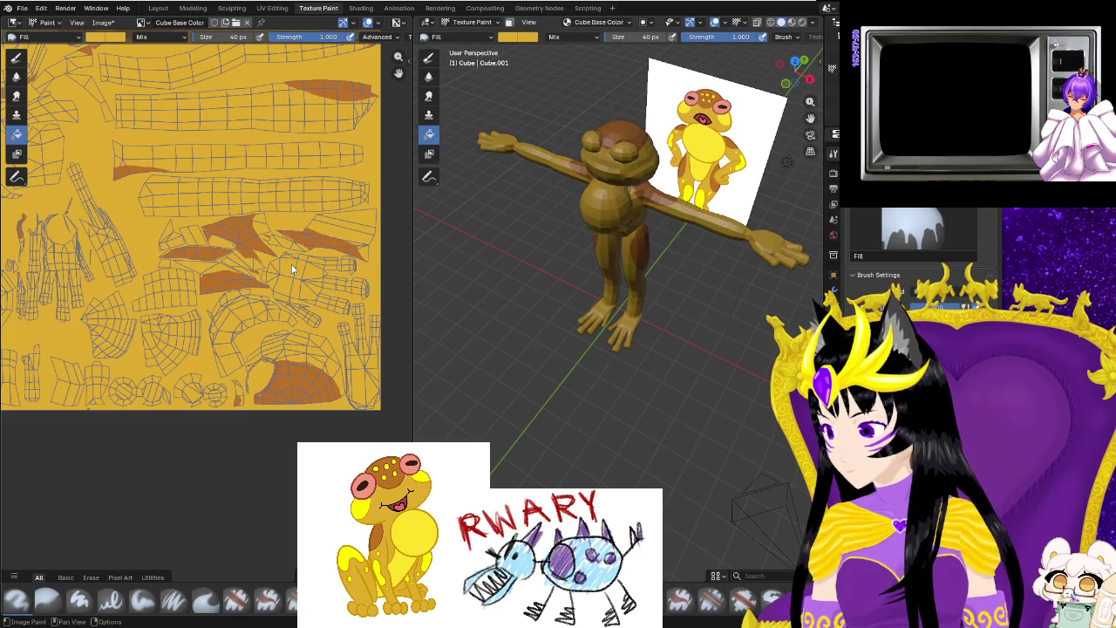
{"action": "key", "text": "ctrl+z"}
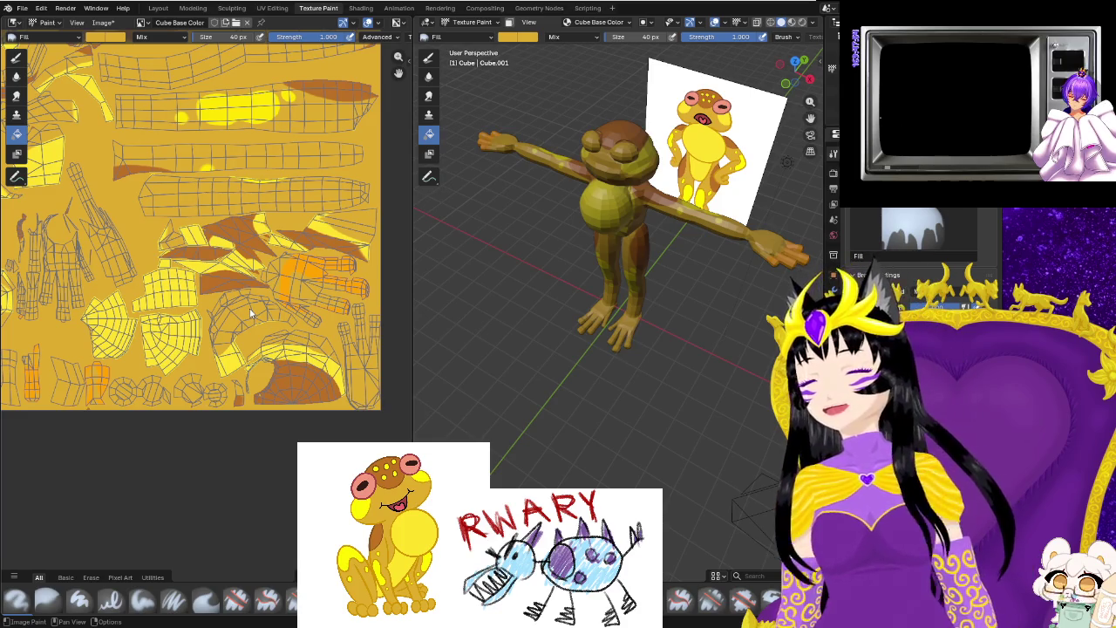
{"action": "left_click", "coordinate": [783, 260]}
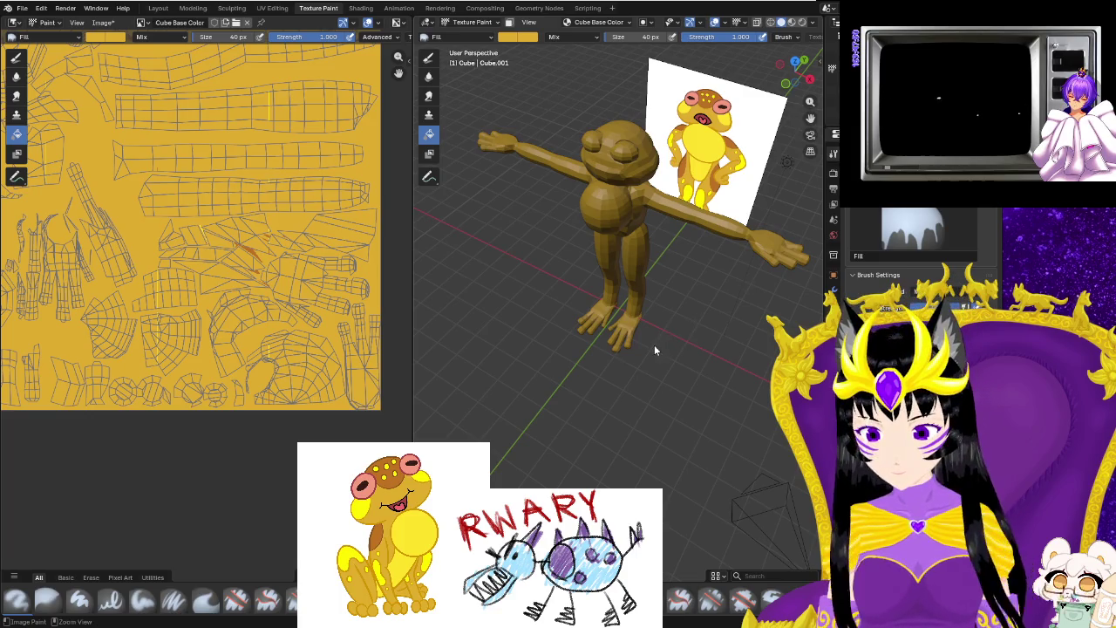
{"action": "key", "text": "ctrl+z"}
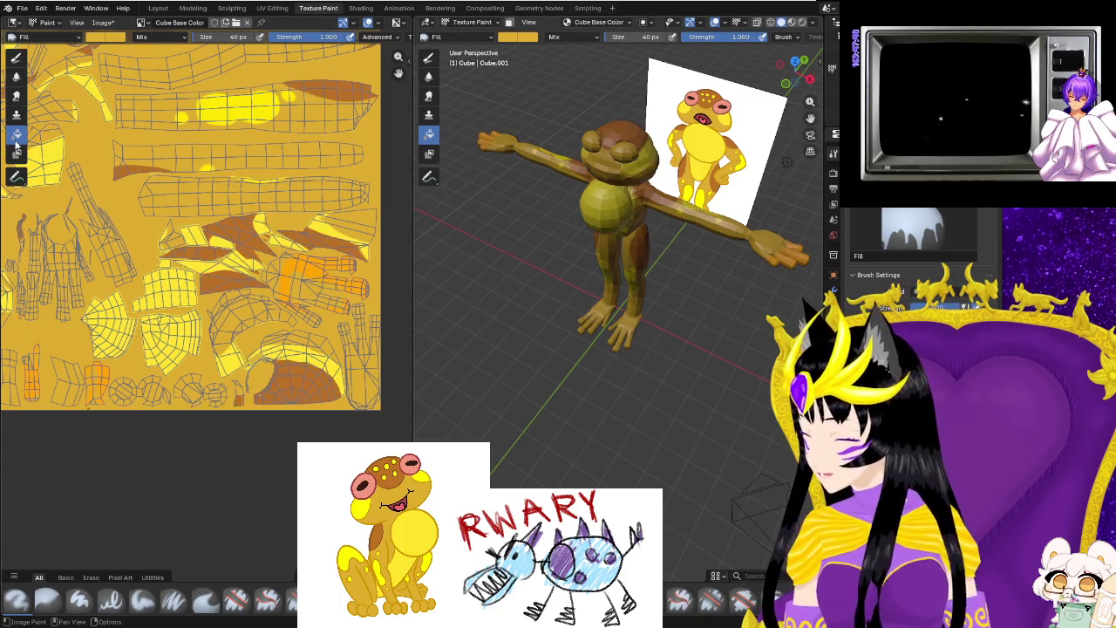
Browse the brush library, go back to the soft paint brush, and orbit the frog.
{"action": "left_click", "coordinate": [59, 34]}
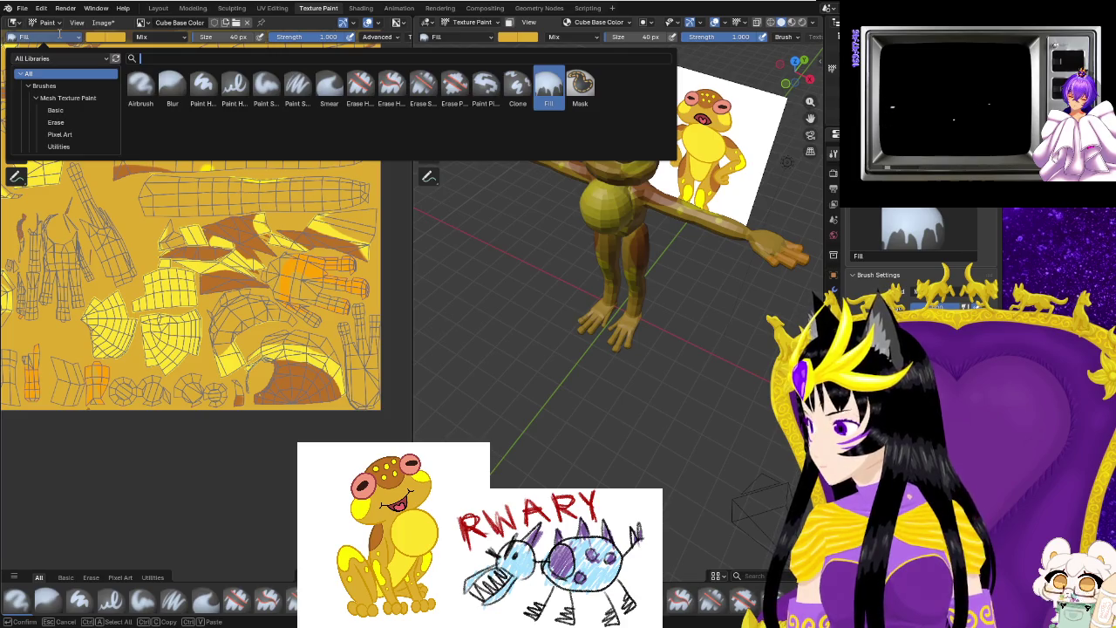
{"action": "left_click", "coordinate": [59, 35]}
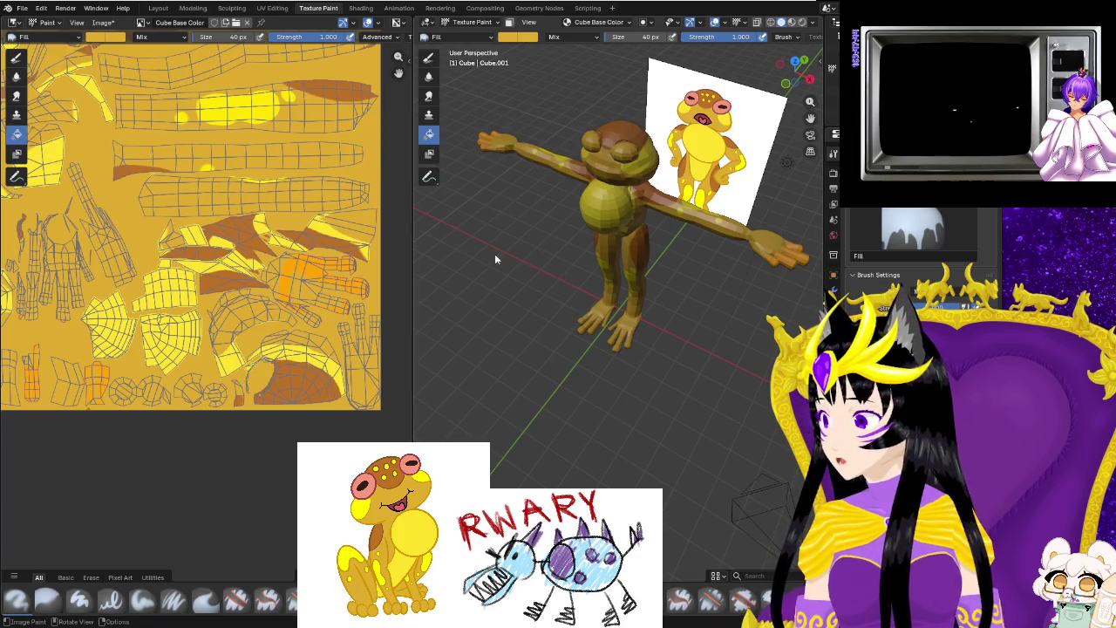
{"action": "left_click", "coordinate": [17, 57]}
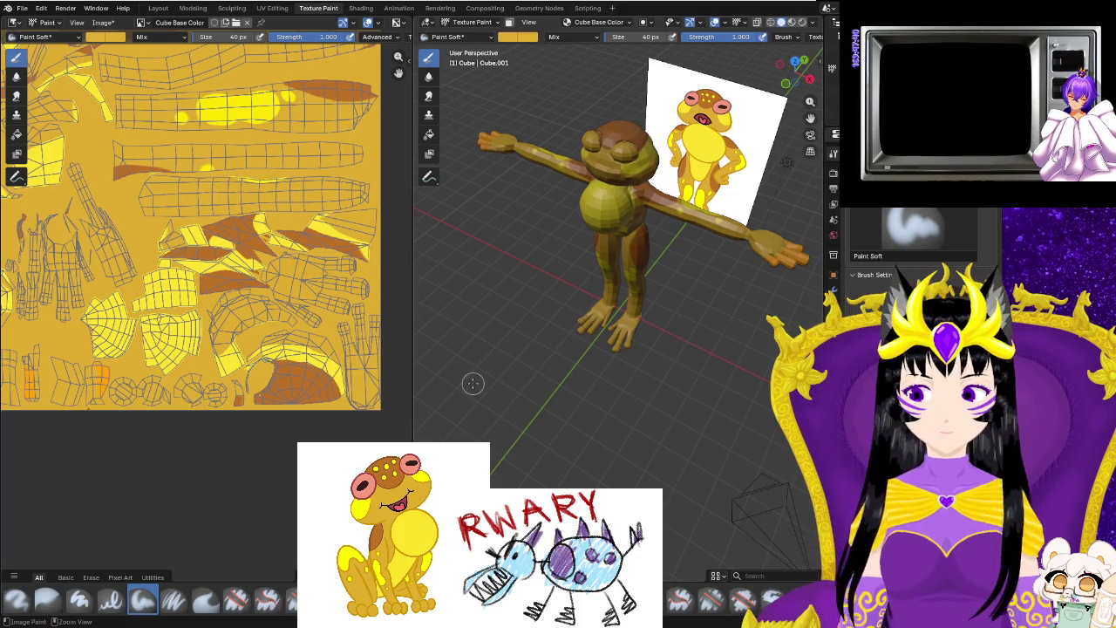
{"action": "middle_click_drag", "start_coordinate": [704, 400], "coordinate": [629, 368]}
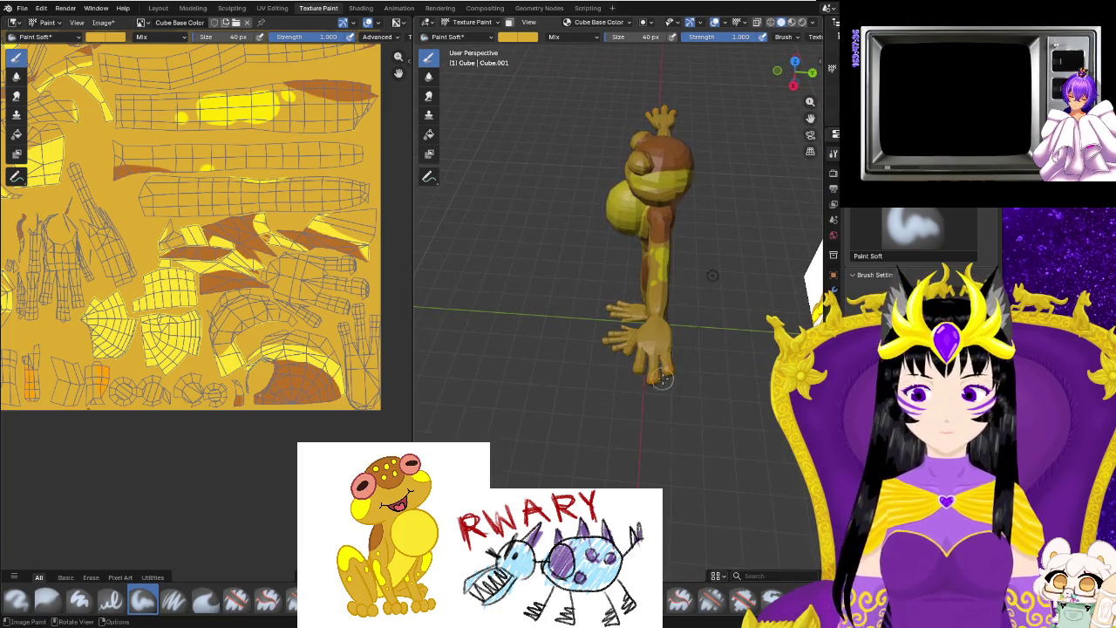
{"action": "middle_click_drag", "start_coordinate": [629, 368], "coordinate": [689, 353]}
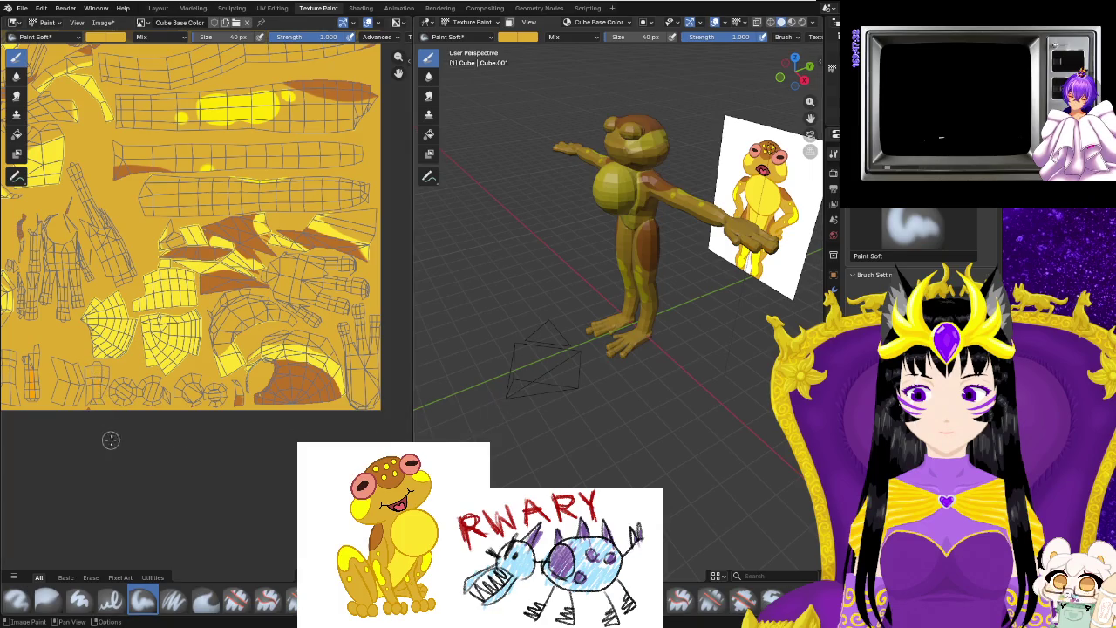
Centre the brown UV island in view and orbit close on the frog's body.
{"action": "scroll", "coordinate": [110, 439], "scroll_direction": "up", "scroll_amount": 2}
{"action": "scroll", "coordinate": [227, 421], "scroll_direction": "up", "scroll_amount": 1}
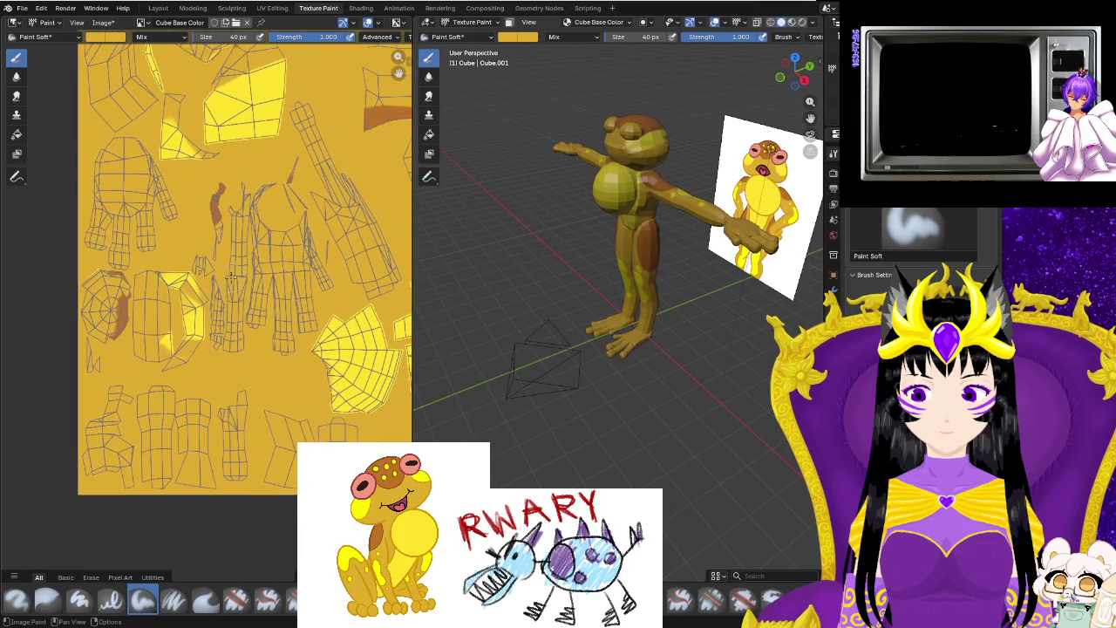
{"action": "scroll", "coordinate": [271, 419], "scroll_direction": "up", "scroll_amount": 2}
{"action": "scroll", "coordinate": [281, 370], "scroll_direction": "up", "scroll_amount": 1}
{"action": "scroll", "coordinate": [282, 371], "scroll_direction": "down", "scroll_amount": 3}
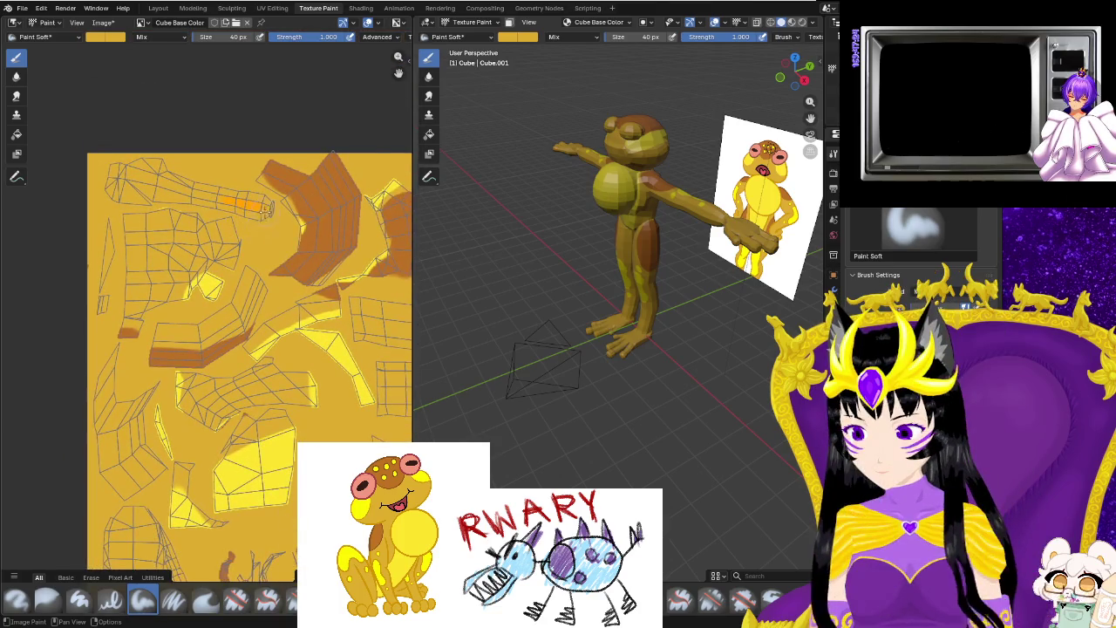
{"action": "middle_click_drag", "start_coordinate": [249, 261], "coordinate": [177, 250]}
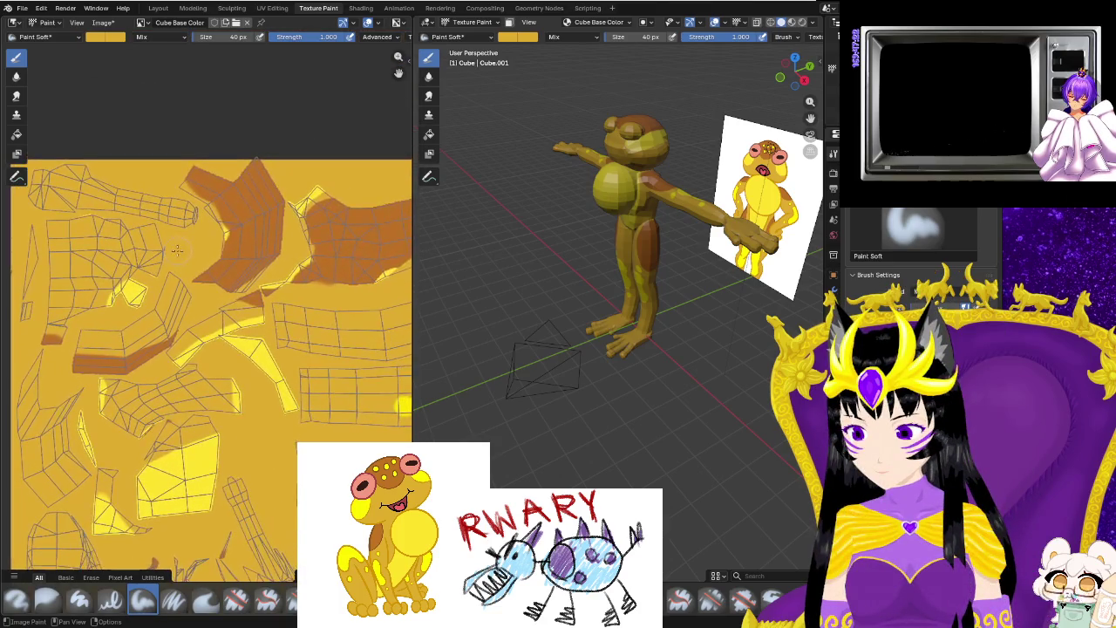
{"action": "scroll", "coordinate": [235, 315], "scroll_direction": "up", "scroll_amount": 2}
{"action": "scroll", "coordinate": [209, 375], "scroll_direction": "up", "scroll_amount": 1}
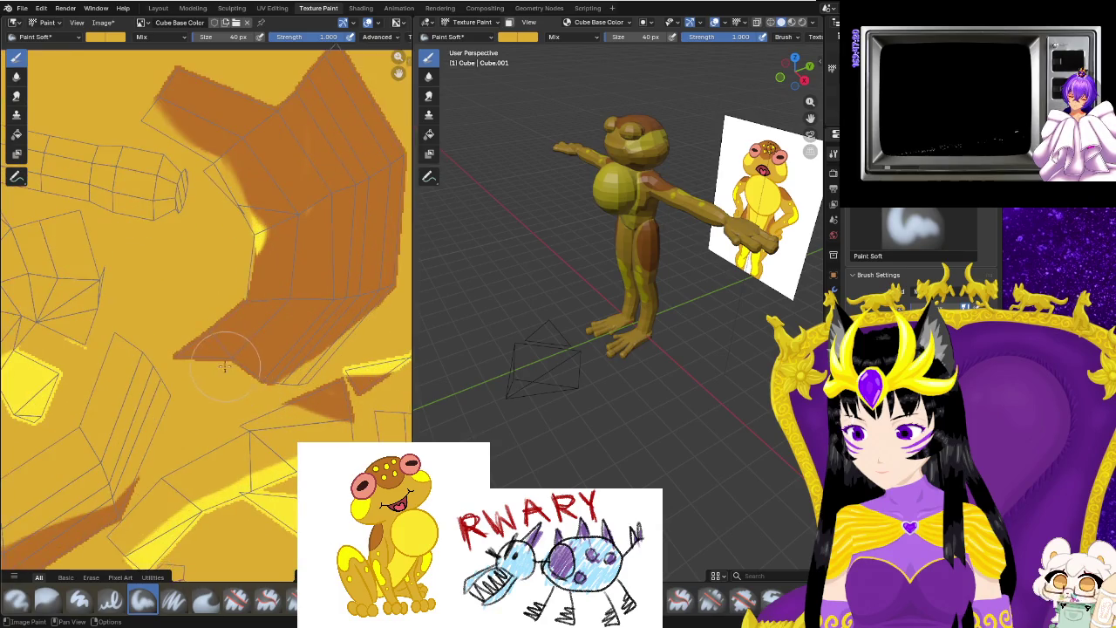
{"action": "middle_click_drag", "start_coordinate": [180, 447], "coordinate": [169, 465]}
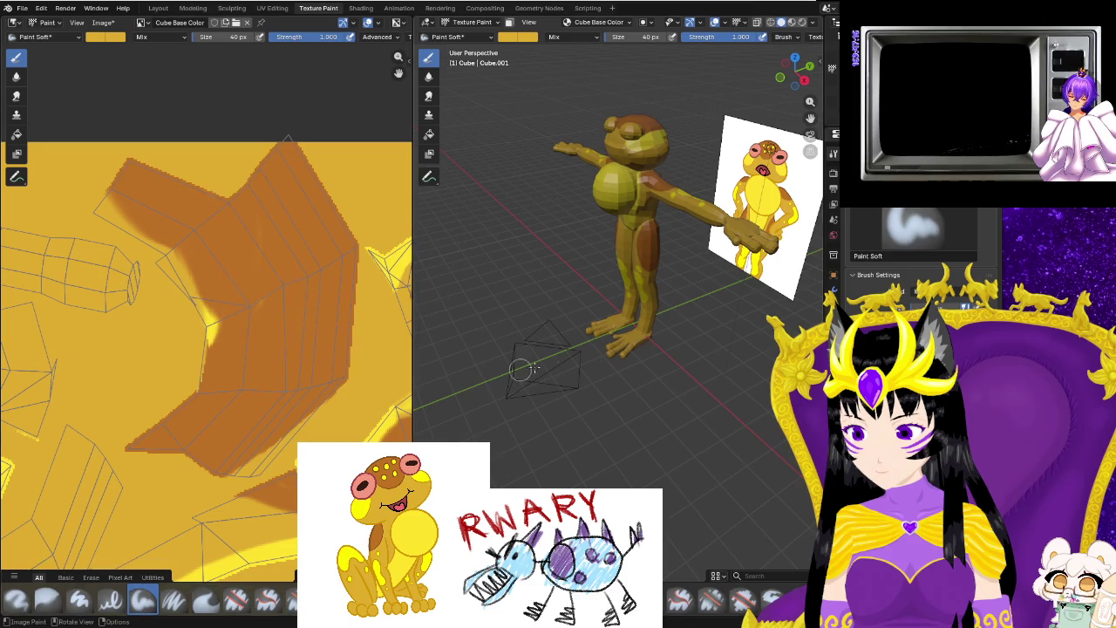
{"action": "scroll", "coordinate": [573, 249], "scroll_direction": "up", "scroll_amount": 4}
{"action": "middle_click_drag", "start_coordinate": [573, 250], "coordinate": [610, 262]}
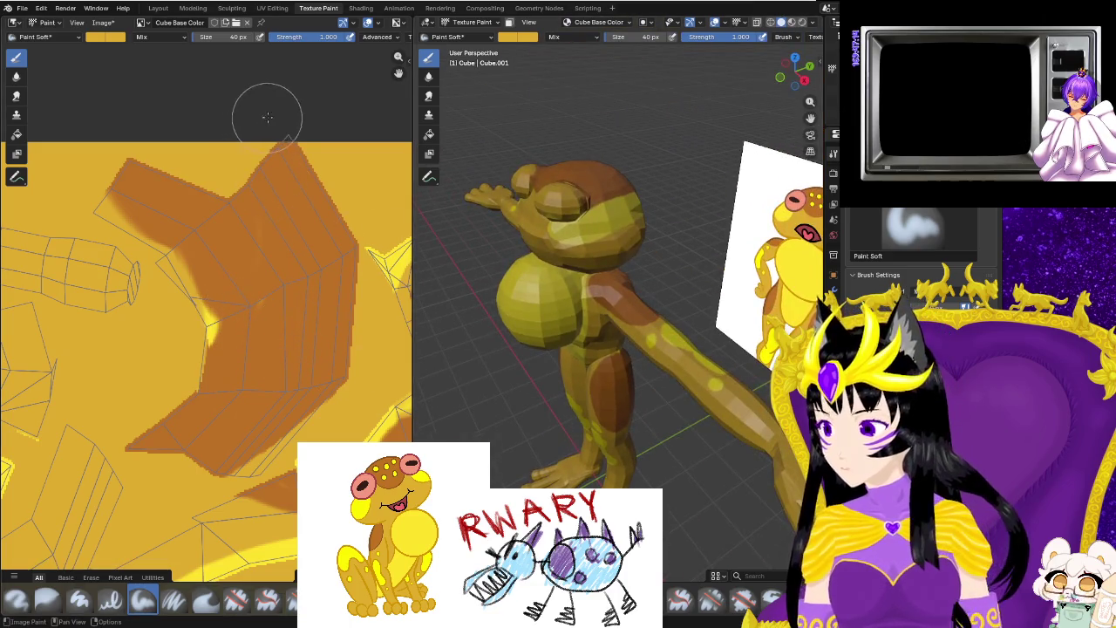
In the UV Editing workspace, zoom in on the brown UV islands.
{"action": "left_click", "coordinate": [272, 8]}
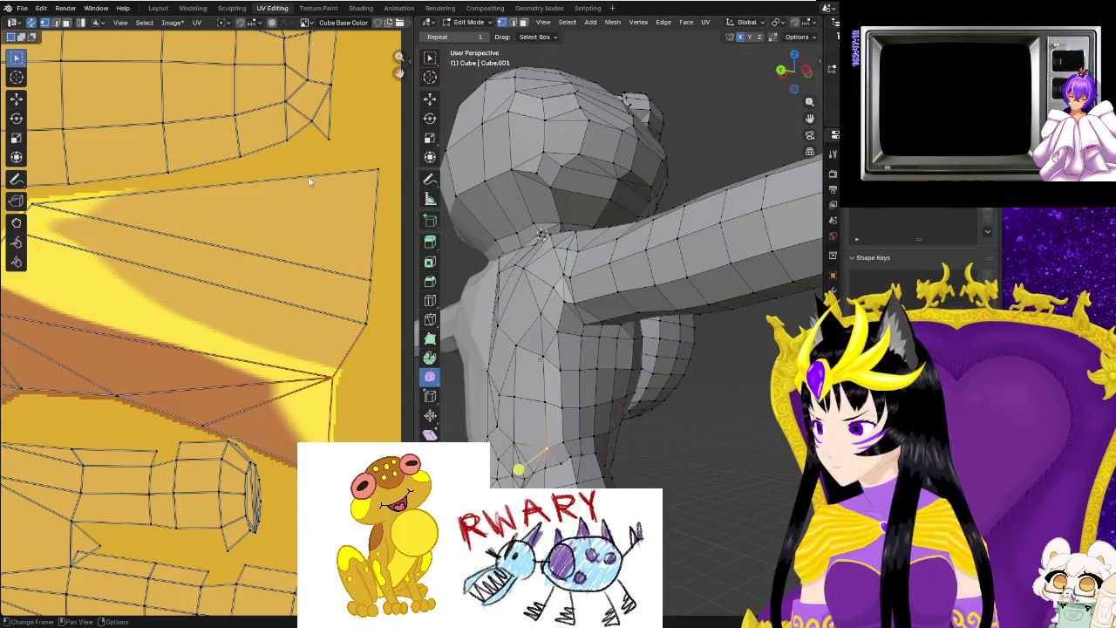
{"action": "scroll", "coordinate": [309, 181], "scroll_direction": "down", "scroll_amount": 4}
{"action": "scroll", "coordinate": [311, 230], "scroll_direction": "down", "scroll_amount": 3}
{"action": "middle_click_drag", "start_coordinate": [52, 157], "coordinate": [111, 369]}
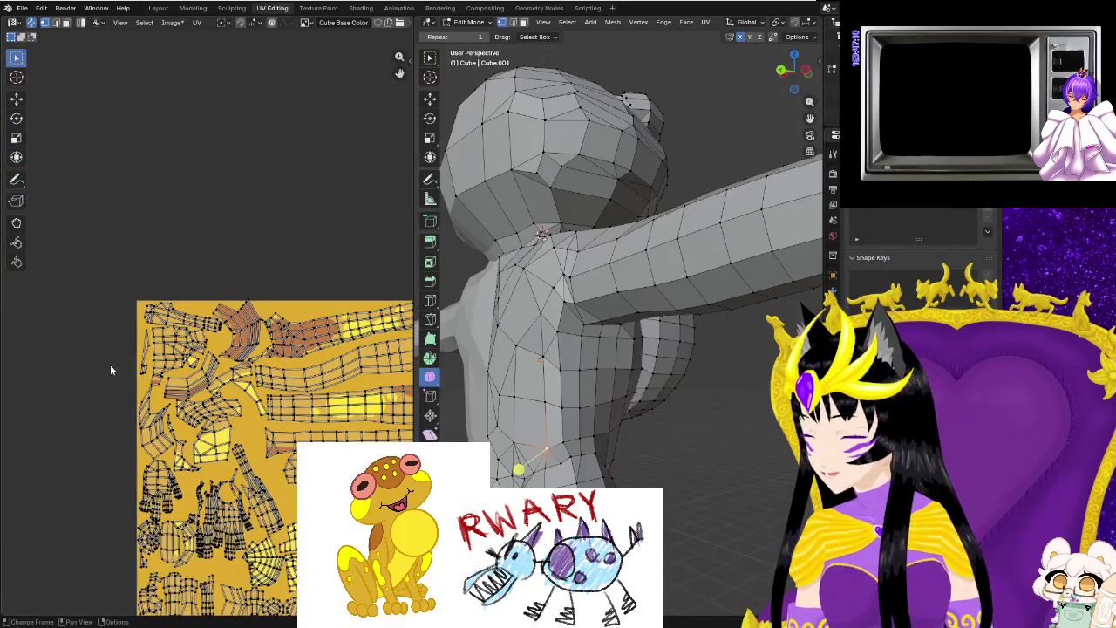
{"action": "scroll", "coordinate": [174, 349], "scroll_direction": "up", "scroll_amount": 2}
{"action": "scroll", "coordinate": [288, 305], "scroll_direction": "up", "scroll_amount": 3}
{"action": "middle_click_drag", "start_coordinate": [349, 270], "coordinate": [301, 297]}
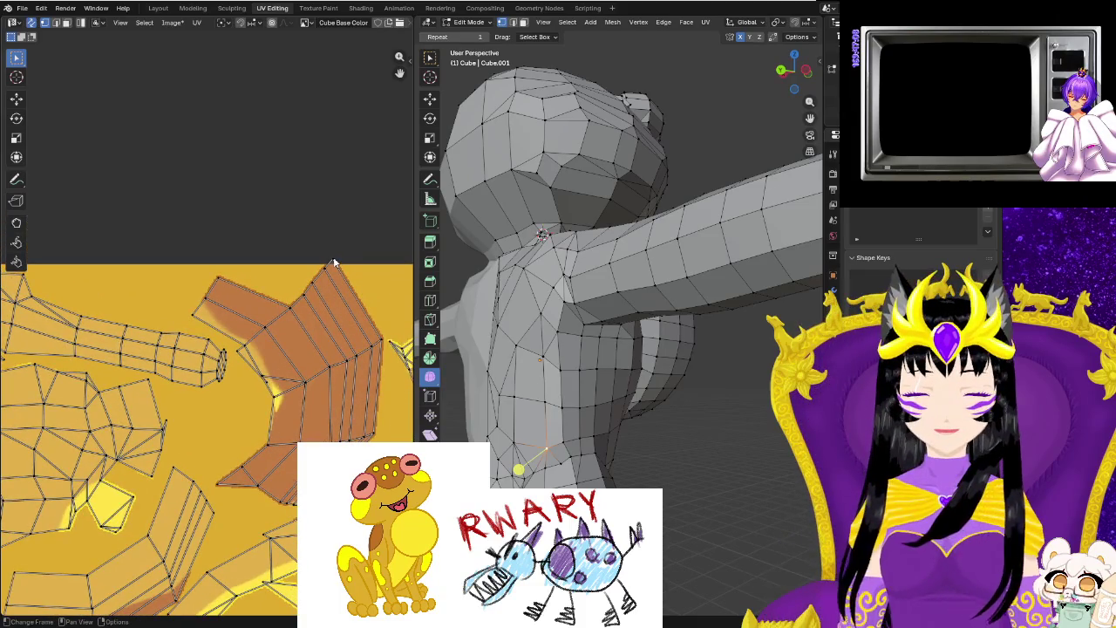
Nudge a few brown UV points slightly and return to Texture Paint.
{"action": "scroll", "coordinate": [610, 349], "scroll_direction": "up", "scroll_amount": 4}
{"action": "mouse_move", "coordinate": [611, 393]}
{"action": "middle_mouse_down"}
{"action": "mouse_move", "coordinate": [637, 450]}
{"action": "mouse_move", "coordinate": [558, 366]}
{"action": "middle_mouse_up"}
{"action": "scroll", "coordinate": [637, 450], "scroll_direction": "down", "scroll_amount": 4}
{"action": "scroll", "coordinate": [637, 450], "scroll_direction": "down", "scroll_amount": 2}
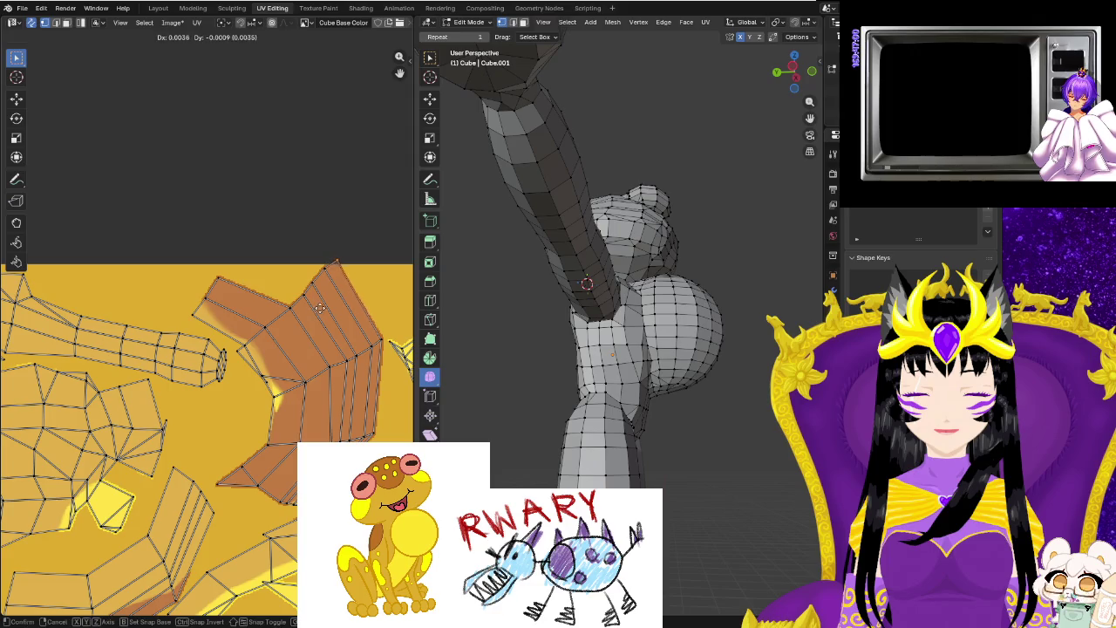
{"action": "left_click", "coordinate": [319, 315]}
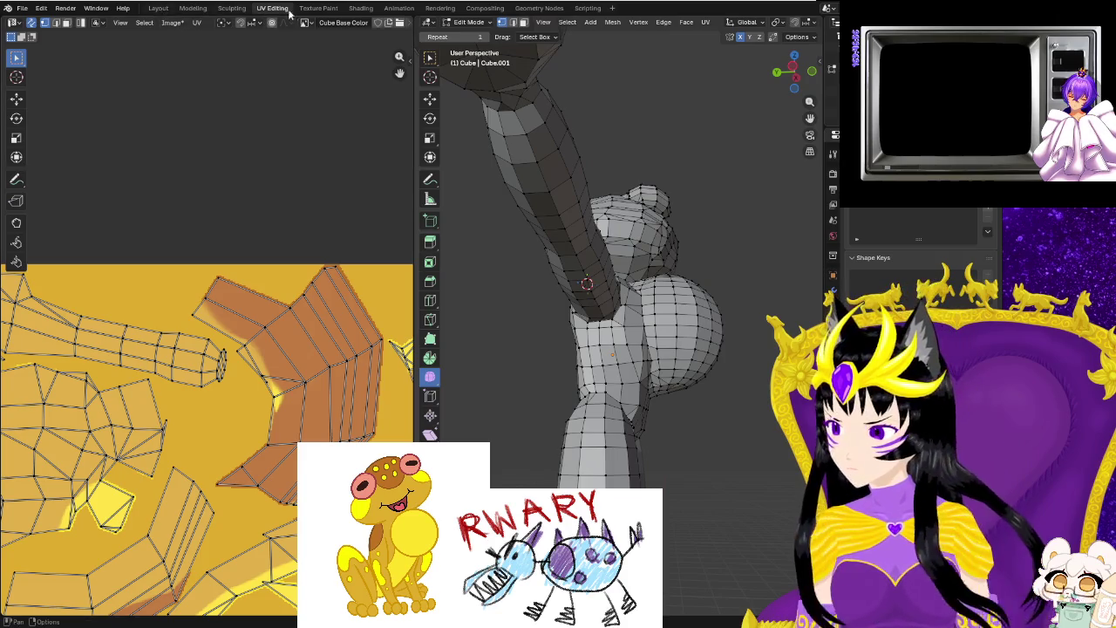
{"action": "left_click", "coordinate": [315, 7]}
Orbit to the frog's front and sample its brown from the texture as brush colour.
{"action": "middle_click_drag", "start_coordinate": [611, 366], "coordinate": [728, 404]}
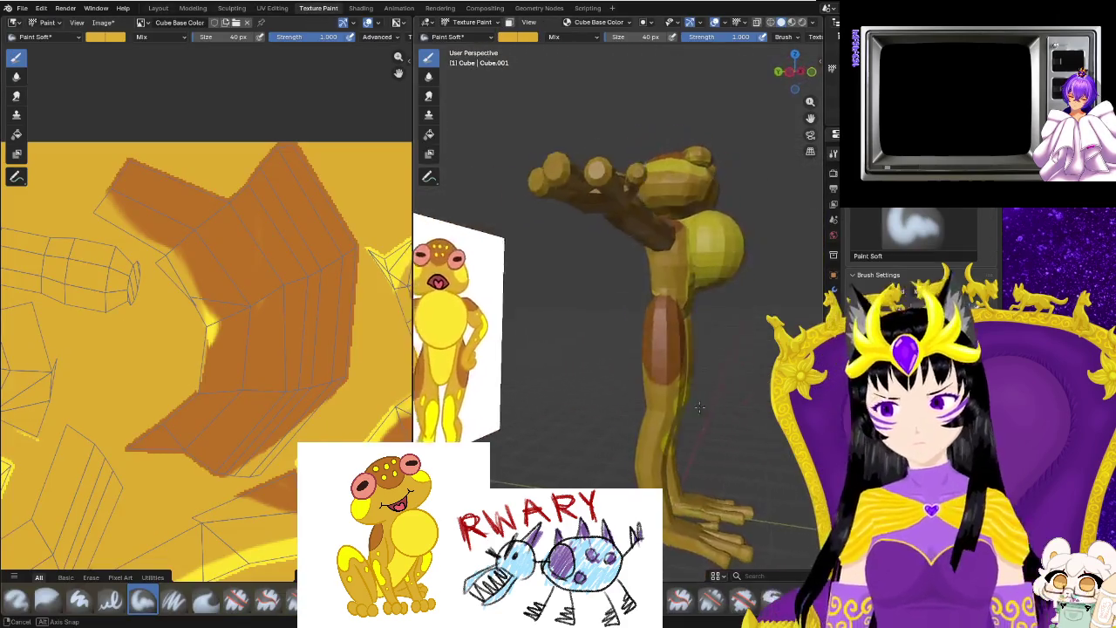
{"action": "middle_click_drag", "start_coordinate": [728, 404], "coordinate": [290, 309]}
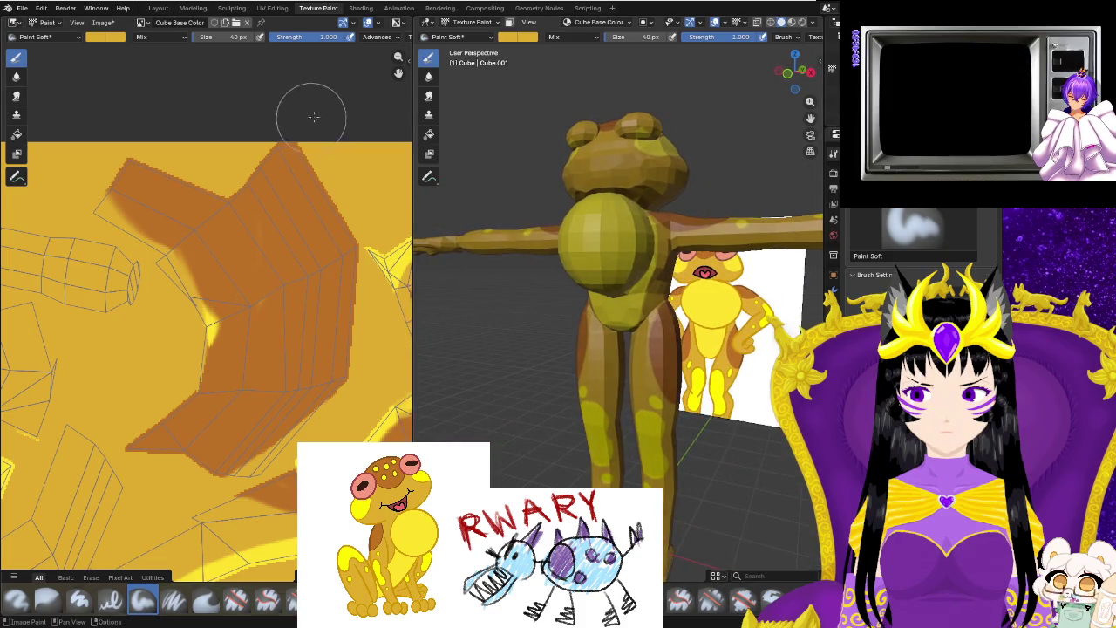
{"action": "left_click", "coordinate": [503, 40]}
{"action": "left_click", "coordinate": [602, 214]}
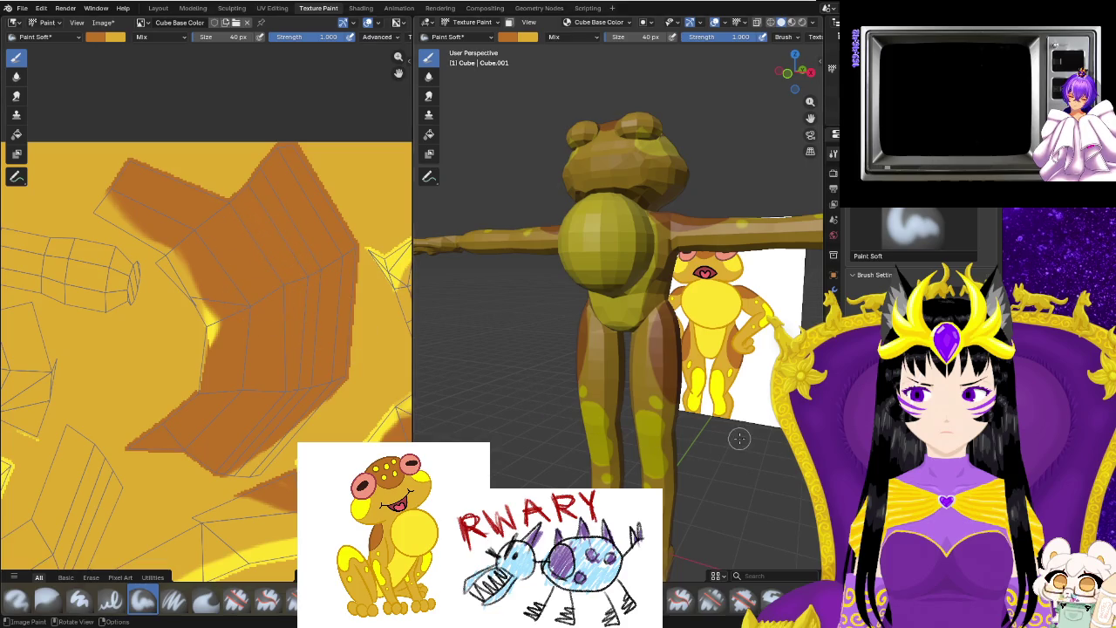
Orbit the frog to a side view and zoom in on the lower UV islands.
{"action": "middle_click_drag", "start_coordinate": [738, 439], "coordinate": [593, 436]}
{"action": "scroll", "coordinate": [279, 319], "scroll_direction": "down", "scroll_amount": 3}
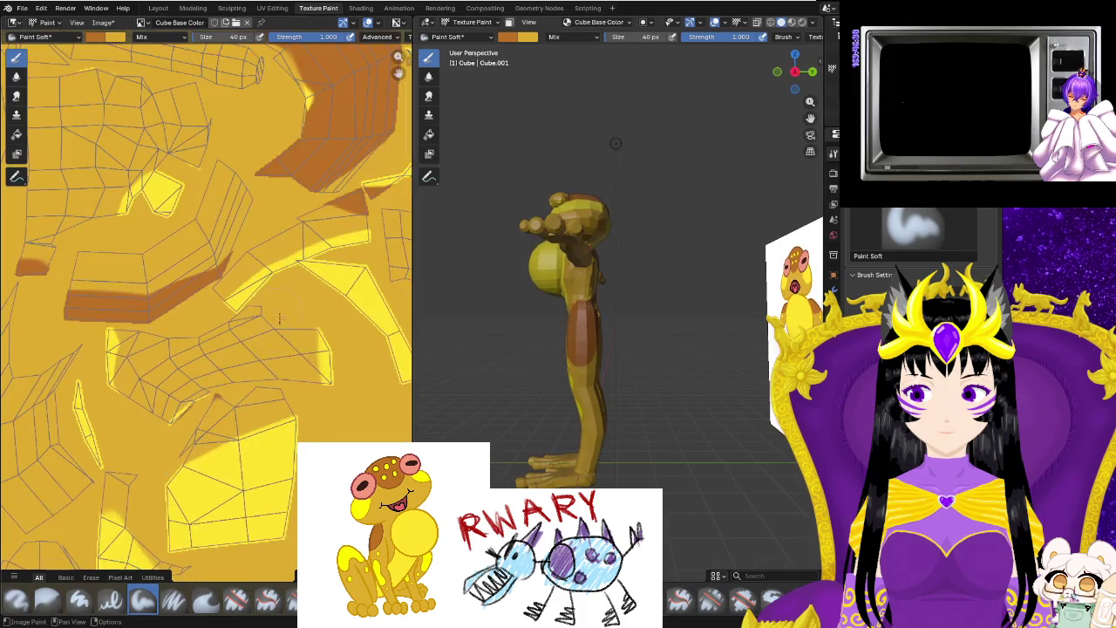
{"action": "scroll", "coordinate": [323, 422], "scroll_direction": "down", "scroll_amount": 3}
{"action": "scroll", "coordinate": [324, 422], "scroll_direction": "up", "scroll_amount": 1}
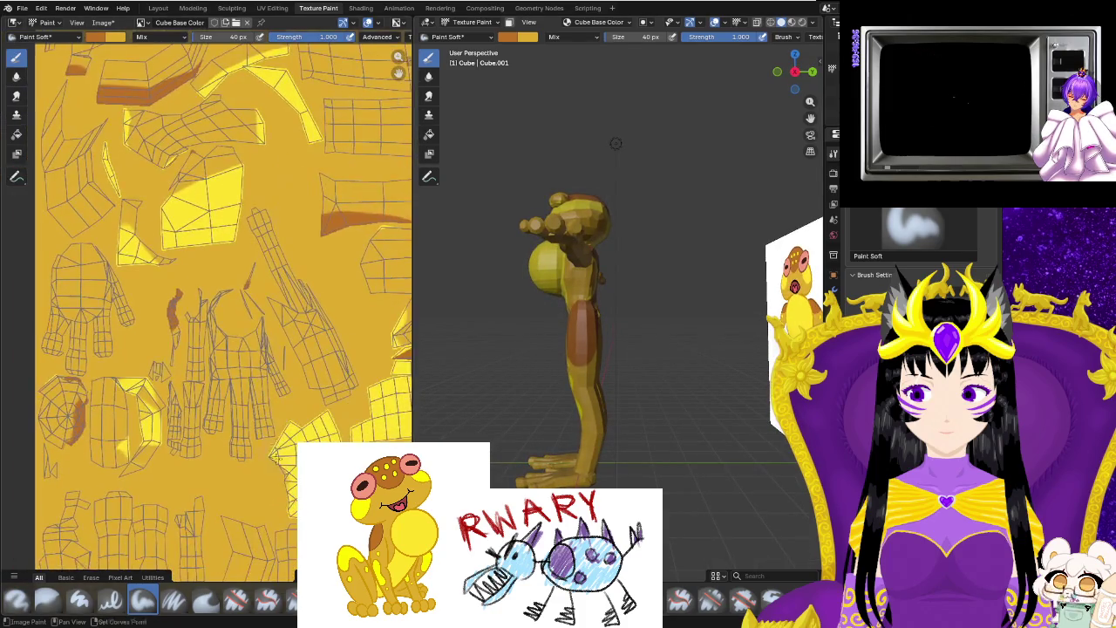
{"action": "middle_click_drag", "start_coordinate": [323, 422], "coordinate": [280, 264]}
{"action": "middle_click_drag", "start_coordinate": [272, 223], "coordinate": [116, 394]}
{"action": "scroll", "coordinate": [116, 394], "scroll_direction": "up", "scroll_amount": 2}
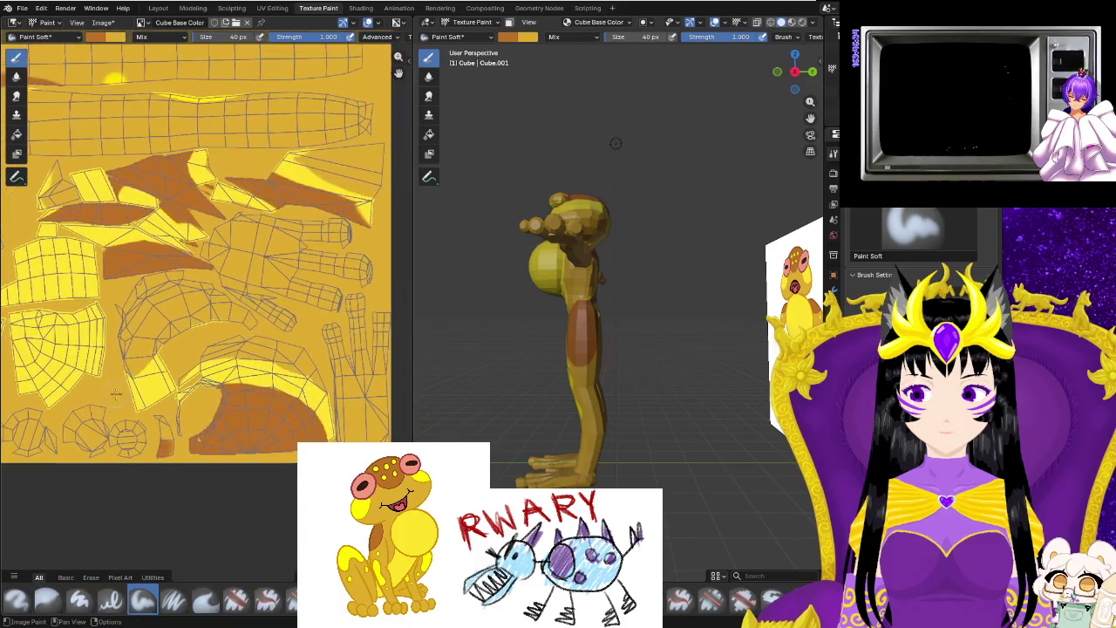
{"action": "scroll", "coordinate": [262, 347], "scroll_direction": "up", "scroll_amount": 1}
{"action": "scroll", "coordinate": [270, 362], "scroll_direction": "up", "scroll_amount": 1}
{"action": "scroll", "coordinate": [281, 377], "scroll_direction": "up", "scroll_amount": 2}
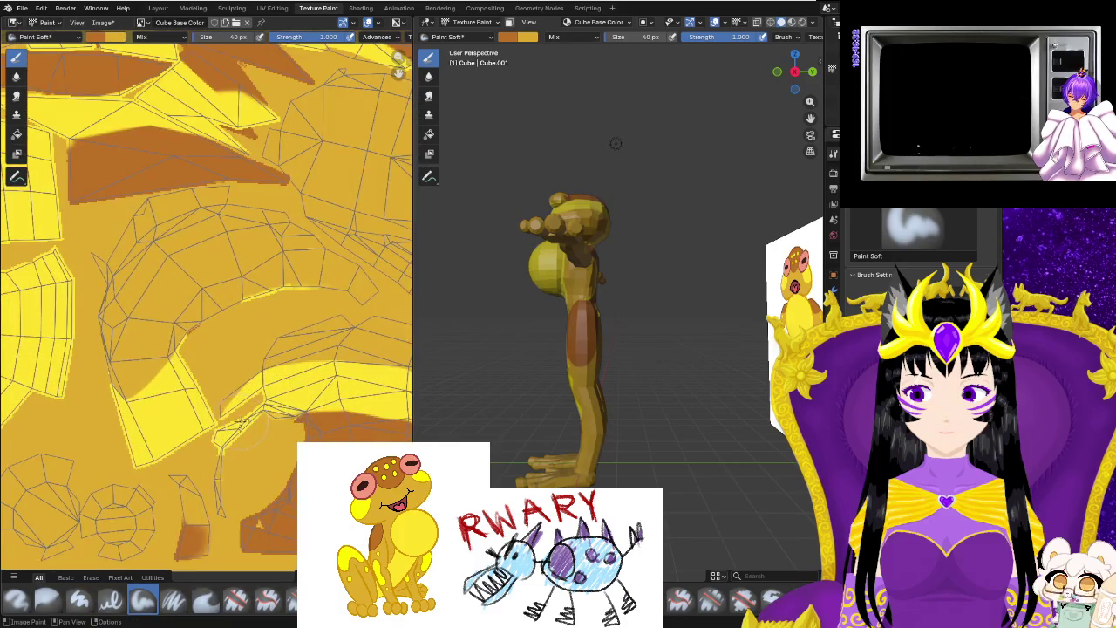
Inspect the islands near the texture's right edge and orbit the frog back to front view.
{"action": "middle_click_drag", "start_coordinate": [281, 378], "coordinate": [262, 384]}
{"action": "mouse_move", "coordinate": [252, 279]}
{"action": "middle_mouse_down"}
{"action": "mouse_move", "coordinate": [262, 332]}
{"action": "mouse_move", "coordinate": [375, 397]}
{"action": "middle_mouse_up"}
{"action": "scroll", "coordinate": [257, 306], "scroll_direction": "down", "scroll_amount": 2}
{"action": "scroll", "coordinate": [353, 412], "scroll_direction": "down", "scroll_amount": 1}
{"action": "scroll", "coordinate": [353, 412], "scroll_direction": "down", "scroll_amount": 1}
{"action": "mouse_move", "coordinate": [520, 376]}
{"action": "middle_mouse_down"}
{"action": "mouse_move", "coordinate": [598, 416]}
{"action": "mouse_move", "coordinate": [619, 398]}
{"action": "mouse_move", "coordinate": [661, 448]}
{"action": "mouse_move", "coordinate": [646, 410]}
{"action": "mouse_move", "coordinate": [604, 429]}
{"action": "mouse_move", "coordinate": [618, 443]}
{"action": "mouse_move", "coordinate": [593, 384]}
{"action": "middle_mouse_up"}
{"action": "scroll", "coordinate": [646, 410], "scroll_direction": "up", "scroll_amount": 3}
{"action": "scroll", "coordinate": [602, 410], "scroll_direction": "down", "scroll_amount": 3}
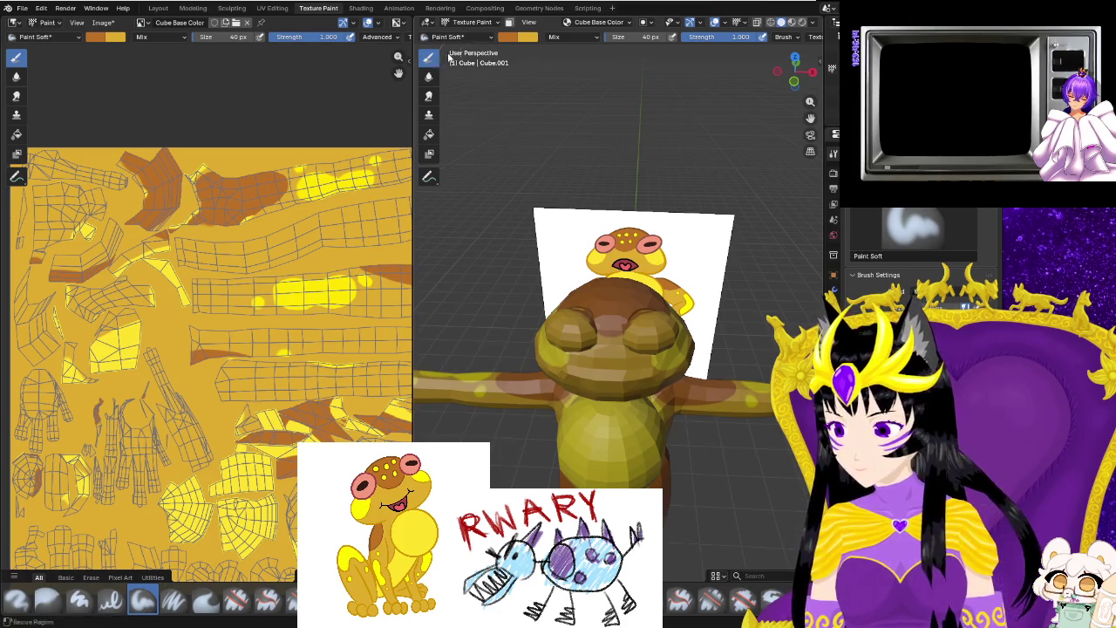
{"action": "left_click", "coordinate": [512, 37]}
Sample yellow from the texture as the brush colour.
{"action": "left_click", "coordinate": [595, 213]}
{"action": "left_click", "coordinate": [319, 291]}
{"action": "scroll", "coordinate": [609, 342], "scroll_direction": "up", "scroll_amount": 3}
{"action": "scroll", "coordinate": [609, 342], "scroll_direction": "up", "scroll_amount": 4}
{"action": "middle_click_drag", "start_coordinate": [609, 342], "coordinate": [559, 339]}
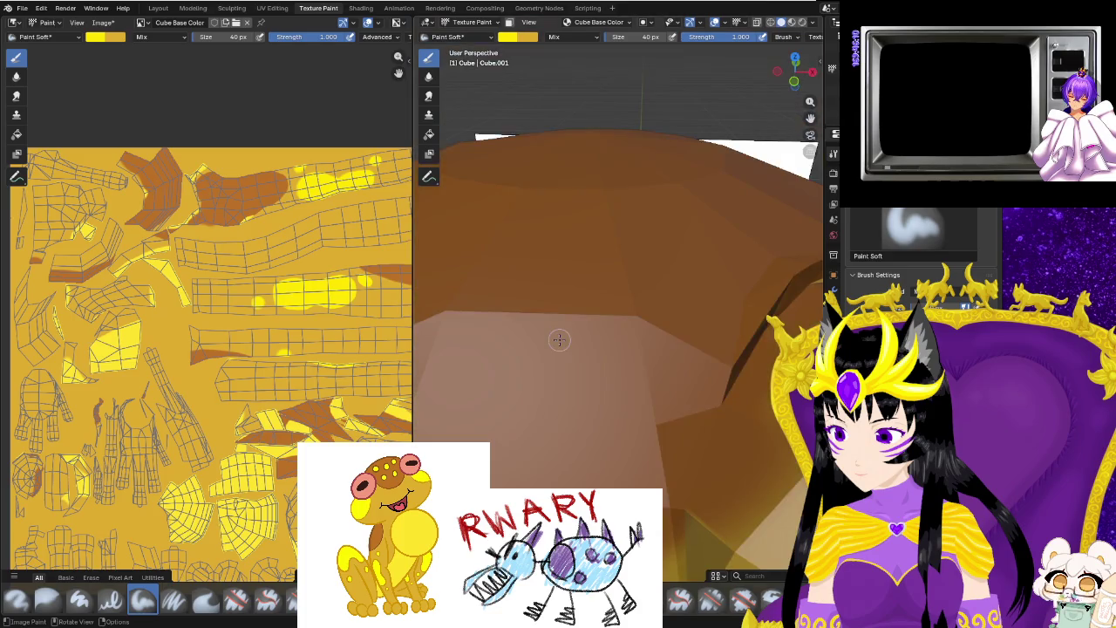
{"action": "scroll", "coordinate": [563, 341], "scroll_direction": "down", "scroll_amount": 4}
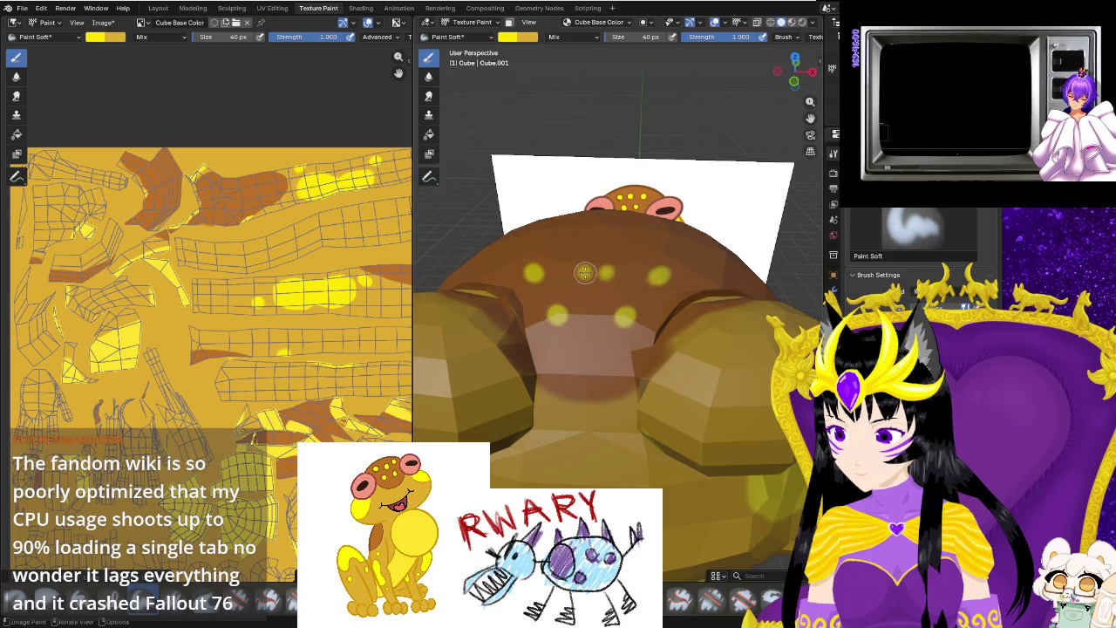
Dab small yellow spots across the frog's brown back.
{"action": "middle_click_drag", "start_coordinate": [589, 278], "coordinate": [643, 327]}
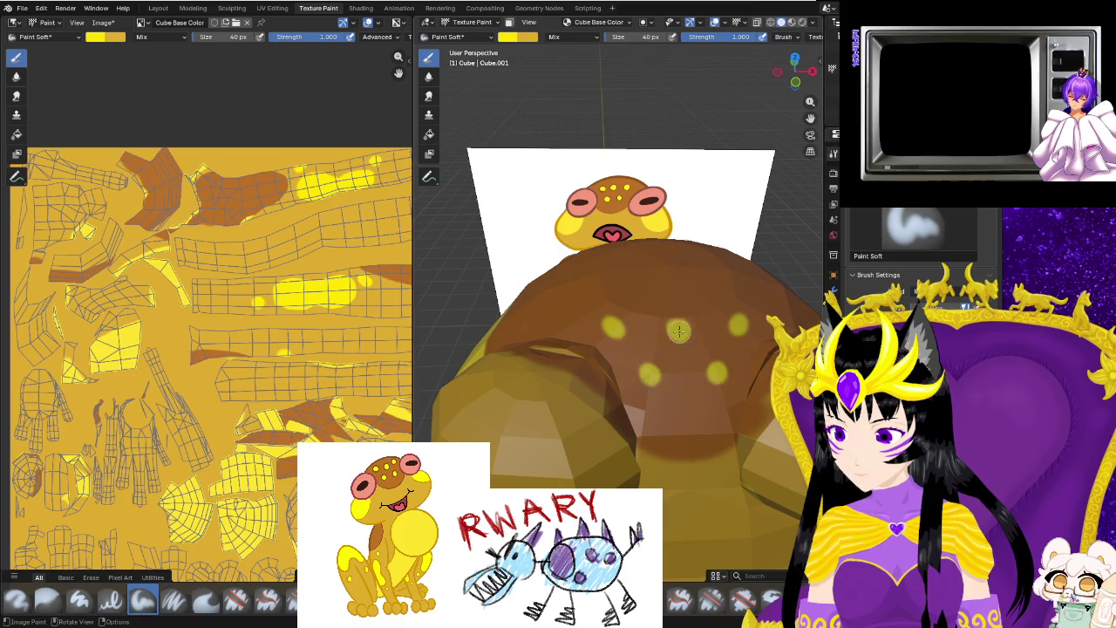
{"action": "middle_click_drag", "start_coordinate": [695, 365], "coordinate": [528, 350]}
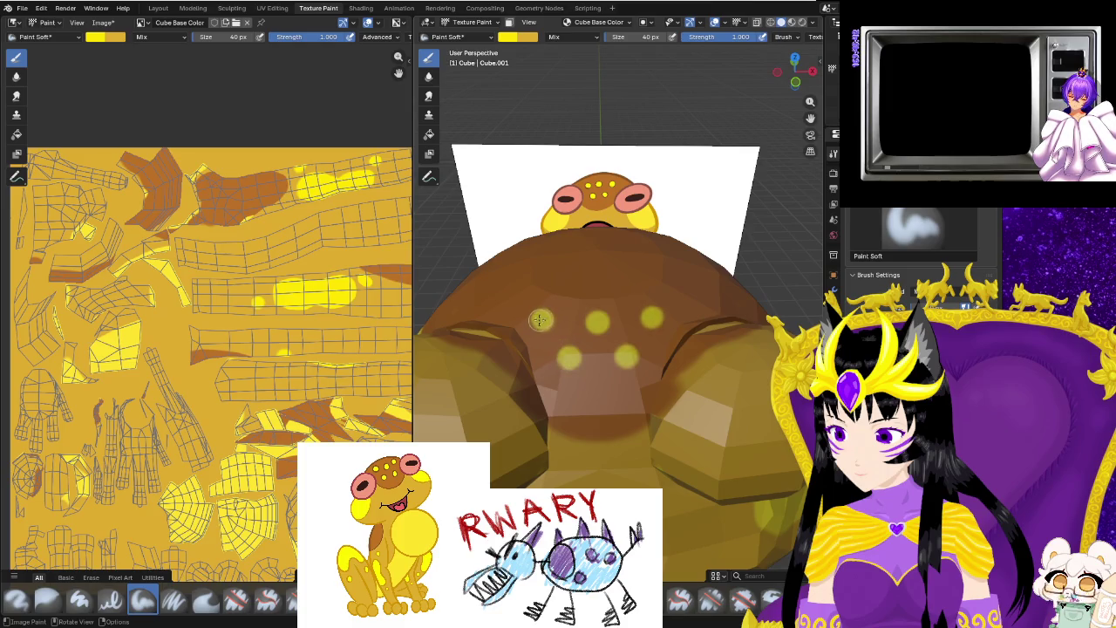
{"action": "scroll", "coordinate": [575, 349], "scroll_direction": "down", "scroll_amount": 5}
{"action": "scroll", "coordinate": [611, 384], "scroll_direction": "down", "scroll_amount": 3}
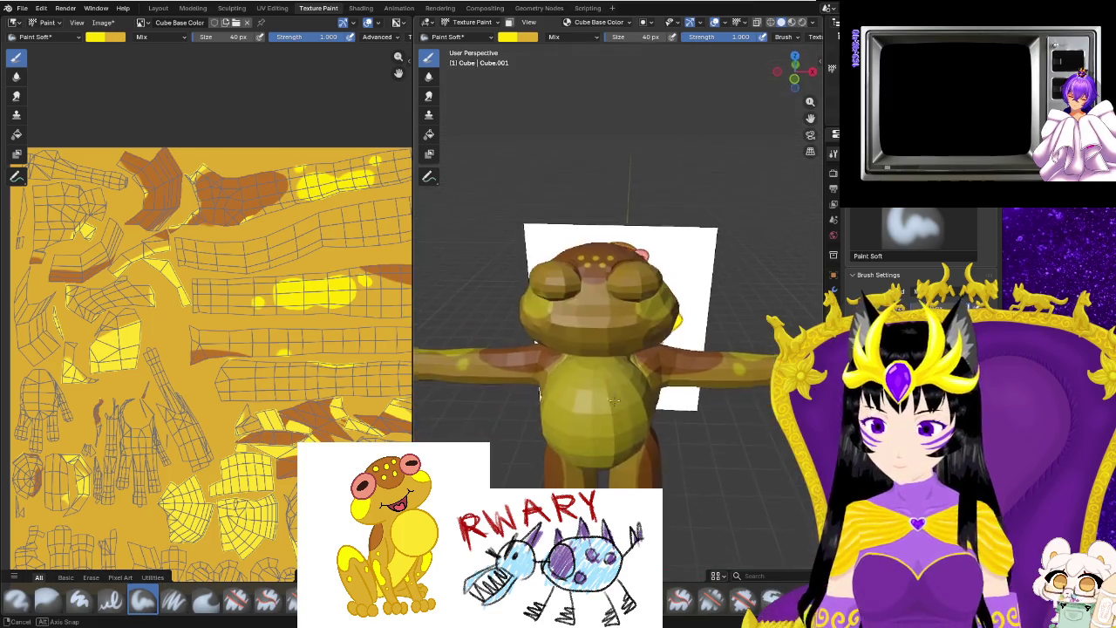
{"action": "middle_click_drag", "start_coordinate": [630, 414], "coordinate": [599, 416]}
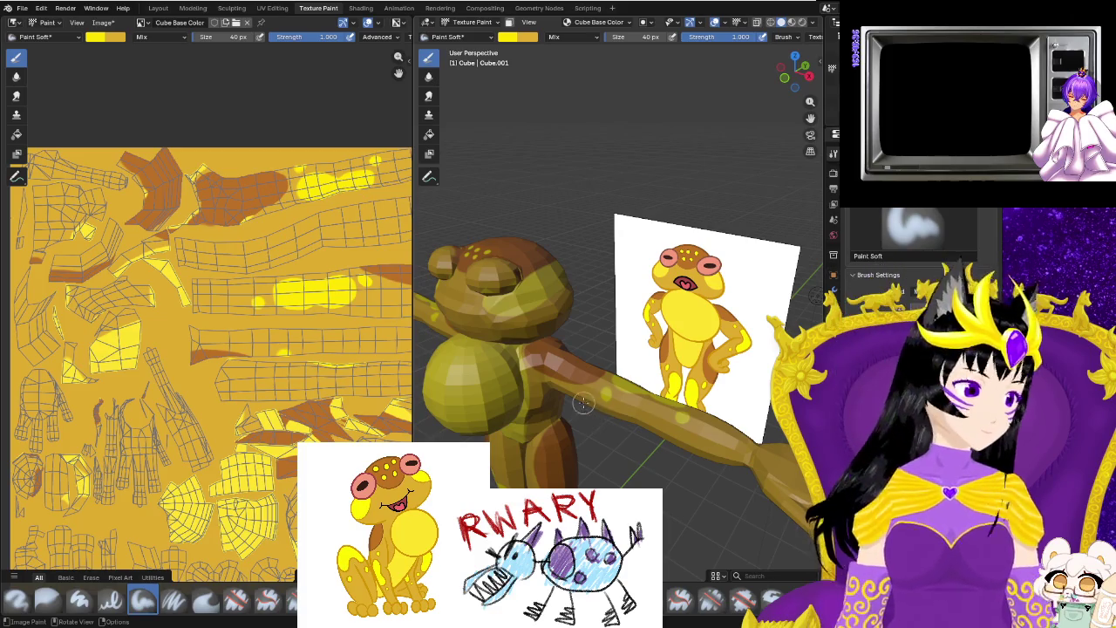
{"action": "mouse_move", "coordinate": [636, 400]}
{"action": "middle_mouse_down"}
{"action": "mouse_move", "coordinate": [602, 366]}
{"action": "mouse_move", "coordinate": [433, 434]}
{"action": "middle_mouse_up"}
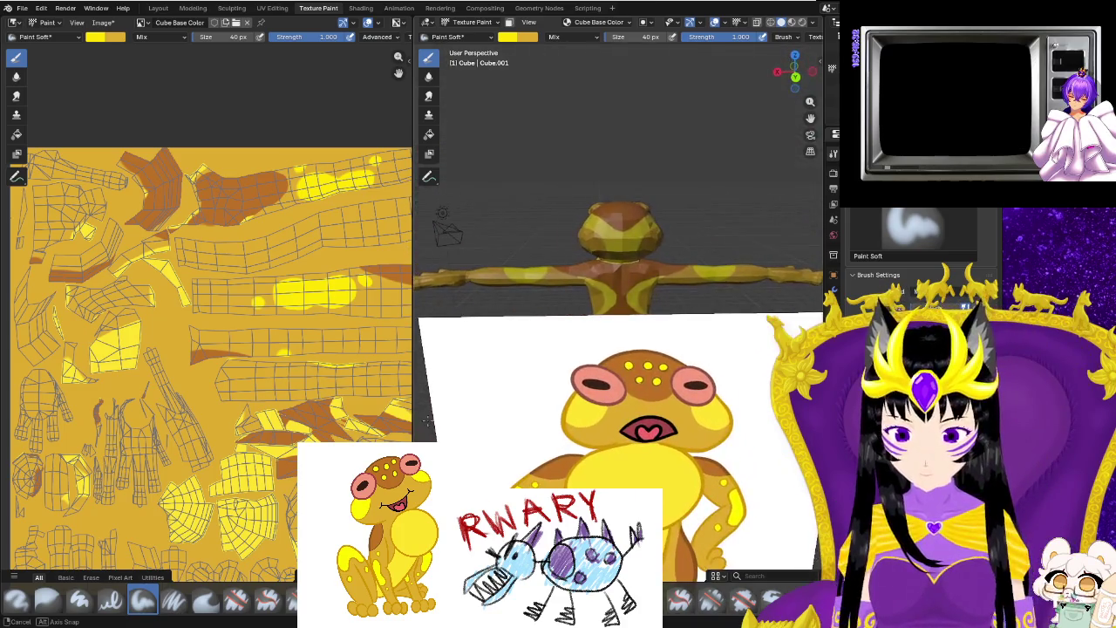
Add further yellow spots on the upper back, viewed from behind the frog.
{"action": "scroll", "coordinate": [488, 427], "scroll_direction": "up", "scroll_amount": 2}
{"action": "scroll", "coordinate": [553, 424], "scroll_direction": "up", "scroll_amount": 3}
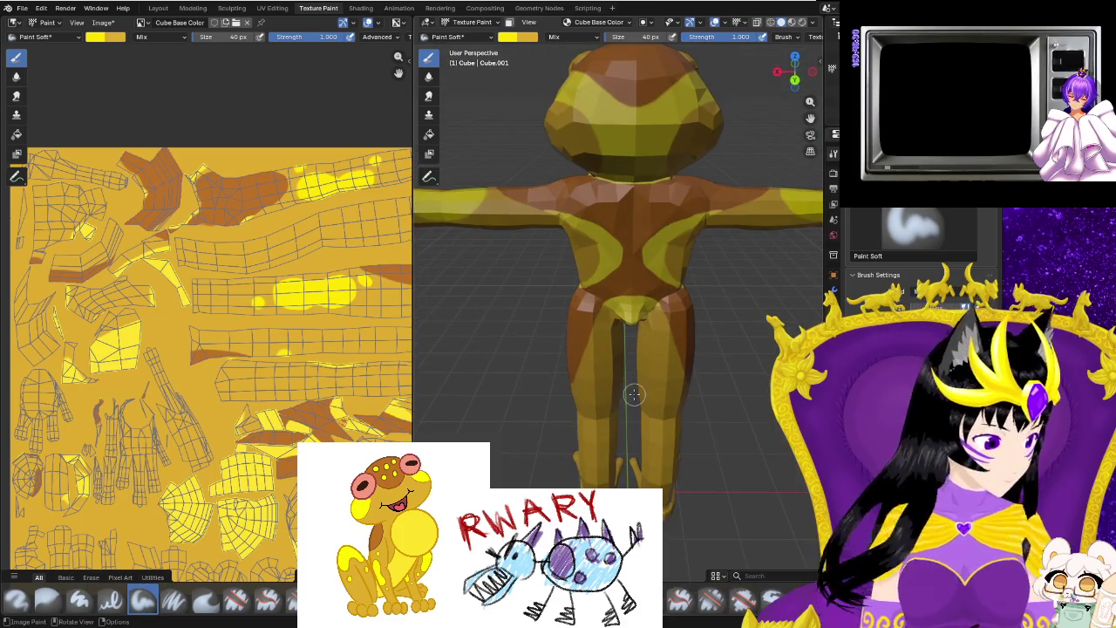
{"action": "mouse_move", "coordinate": [658, 401]}
{"action": "middle_mouse_down"}
{"action": "mouse_move", "coordinate": [610, 398]}
{"action": "mouse_move", "coordinate": [600, 379]}
{"action": "middle_mouse_up"}
{"action": "scroll", "coordinate": [602, 398], "scroll_direction": "up", "scroll_amount": 2}
{"action": "scroll", "coordinate": [602, 398], "scroll_direction": "up", "scroll_amount": 1}
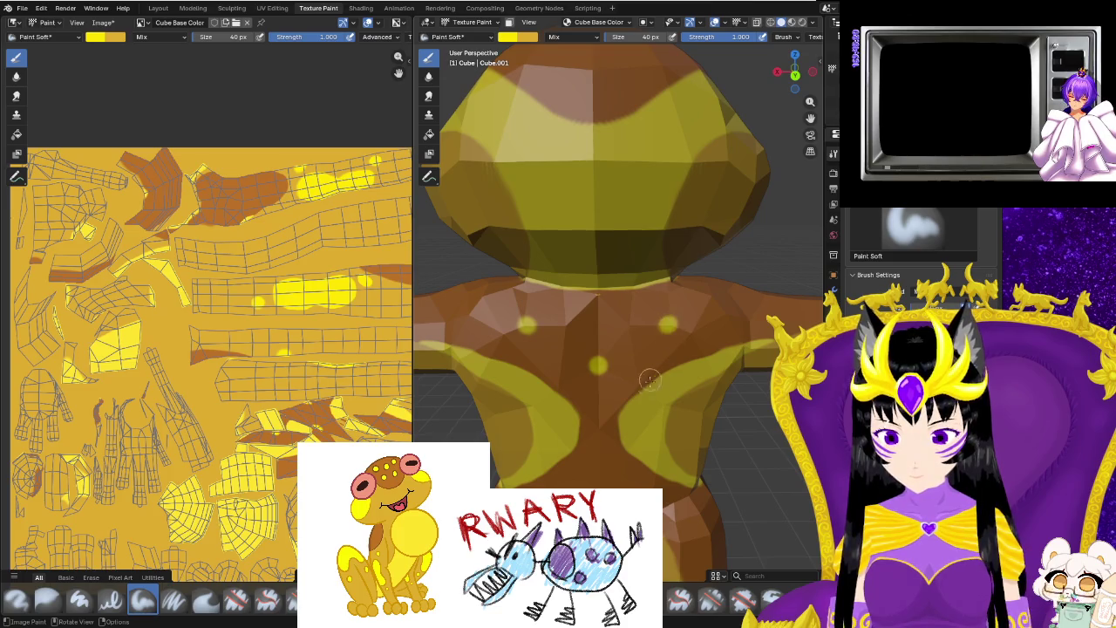
{"action": "middle_click_drag", "start_coordinate": [701, 494], "coordinate": [742, 488]}
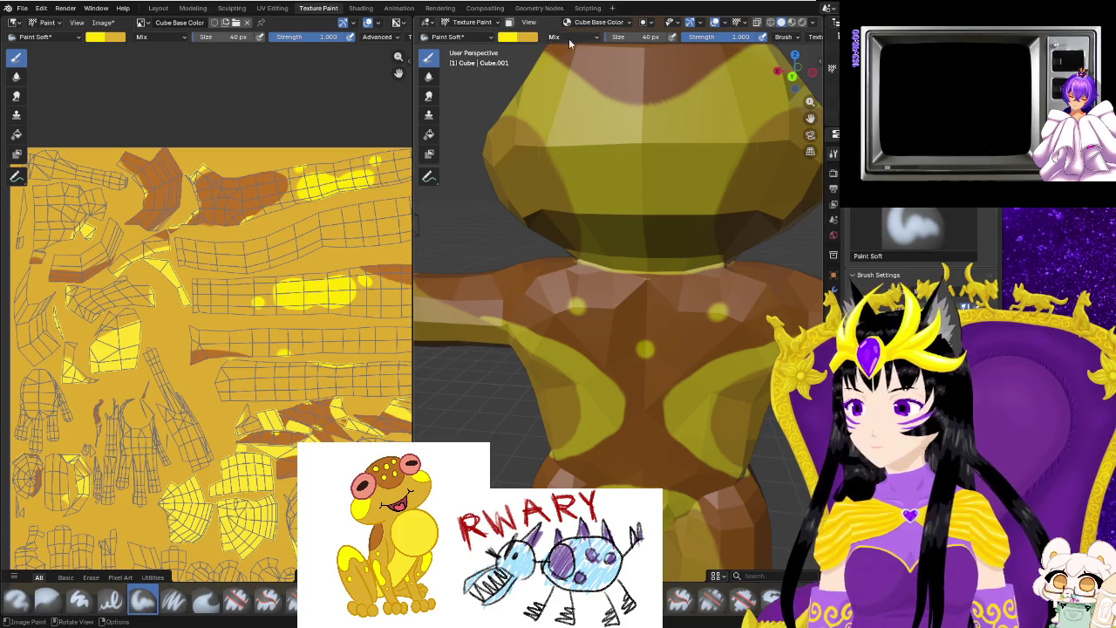
{"action": "left_click", "coordinate": [518, 37]}
Sample a brown from the screen as the brush colour and view the head.
{"action": "left_click", "coordinate": [572, 207]}
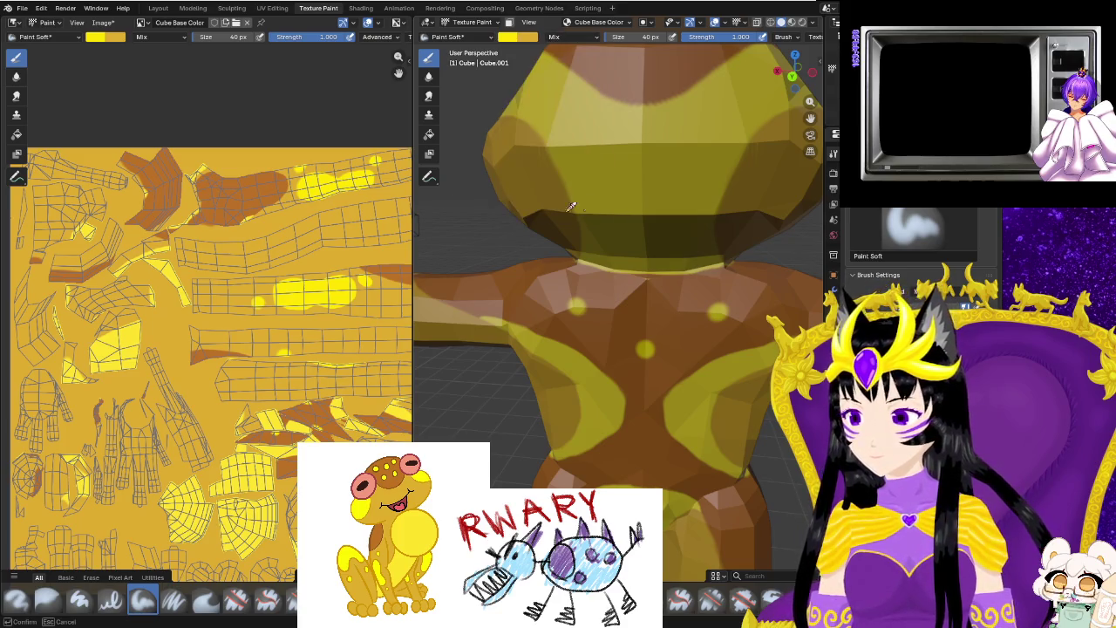
{"action": "left_click", "coordinate": [659, 234]}
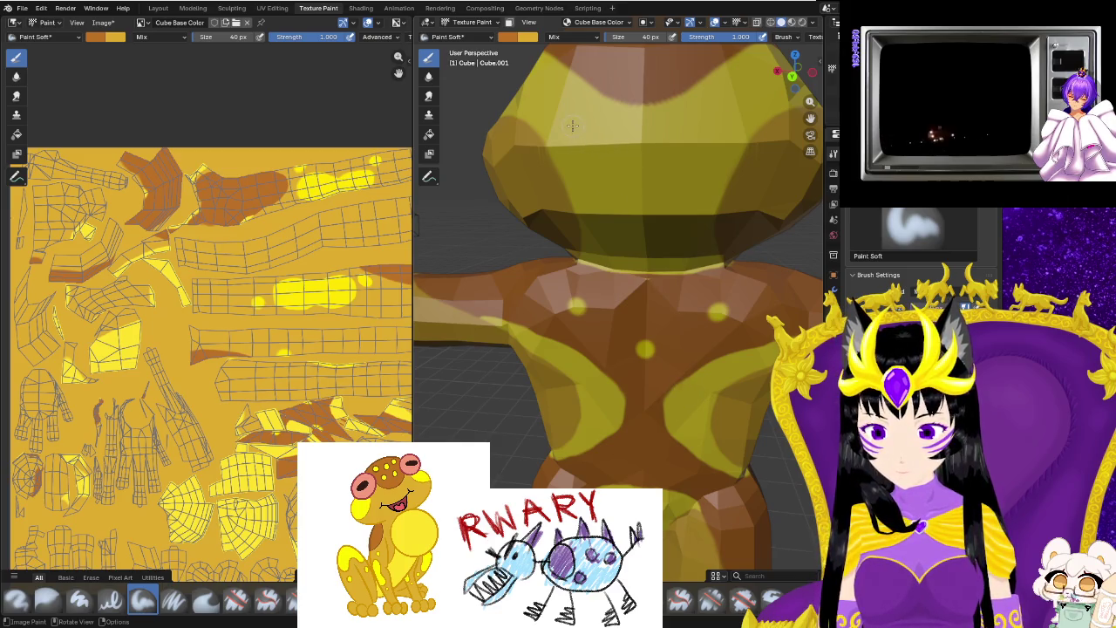
{"action": "middle_click_drag", "start_coordinate": [618, 178], "coordinate": [740, 279]}
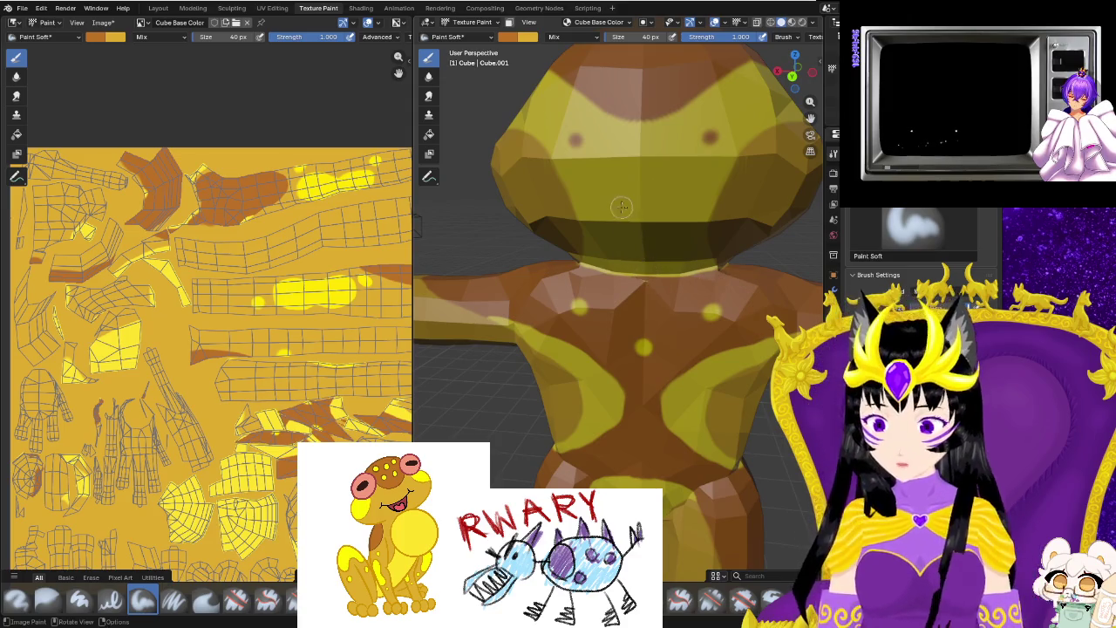
{"action": "mouse_move", "coordinate": [579, 137]}
{"action": "middle_mouse_down"}
{"action": "mouse_move", "coordinate": [505, 215]}
{"action": "mouse_move", "coordinate": [507, 347]}
{"action": "mouse_move", "coordinate": [448, 366]}
{"action": "mouse_move", "coordinate": [628, 392]}
{"action": "middle_mouse_up"}
{"action": "scroll", "coordinate": [651, 214], "scroll_direction": "up", "scroll_amount": 2}
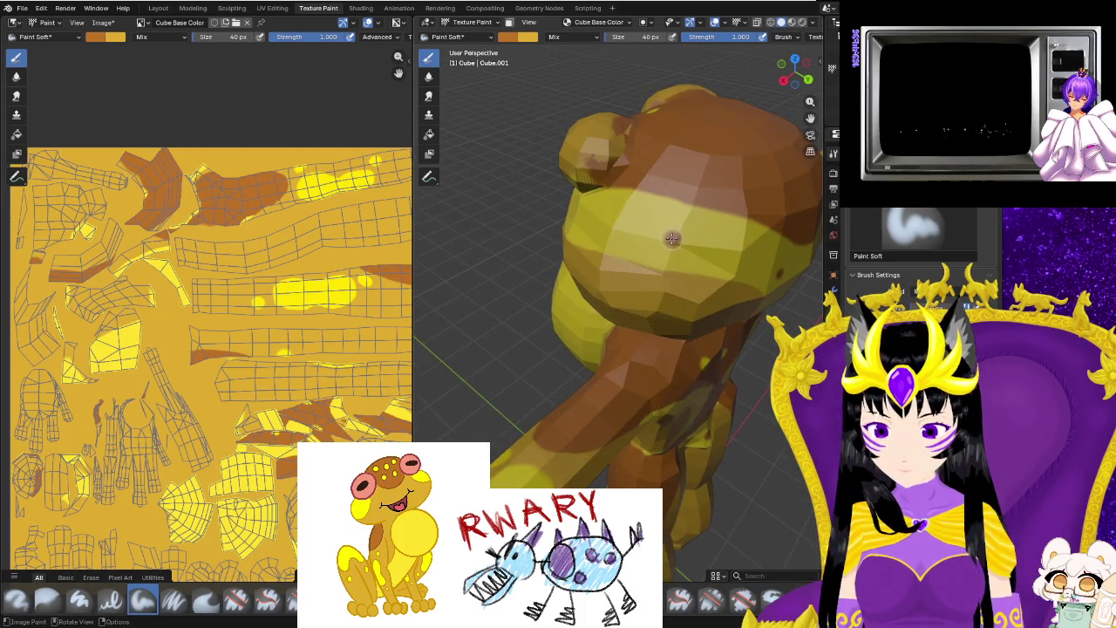
{"action": "mouse_move", "coordinate": [739, 259]}
{"action": "middle_mouse_down"}
{"action": "mouse_move", "coordinate": [742, 289]}
{"action": "mouse_move", "coordinate": [693, 292]}
{"action": "middle_mouse_up"}
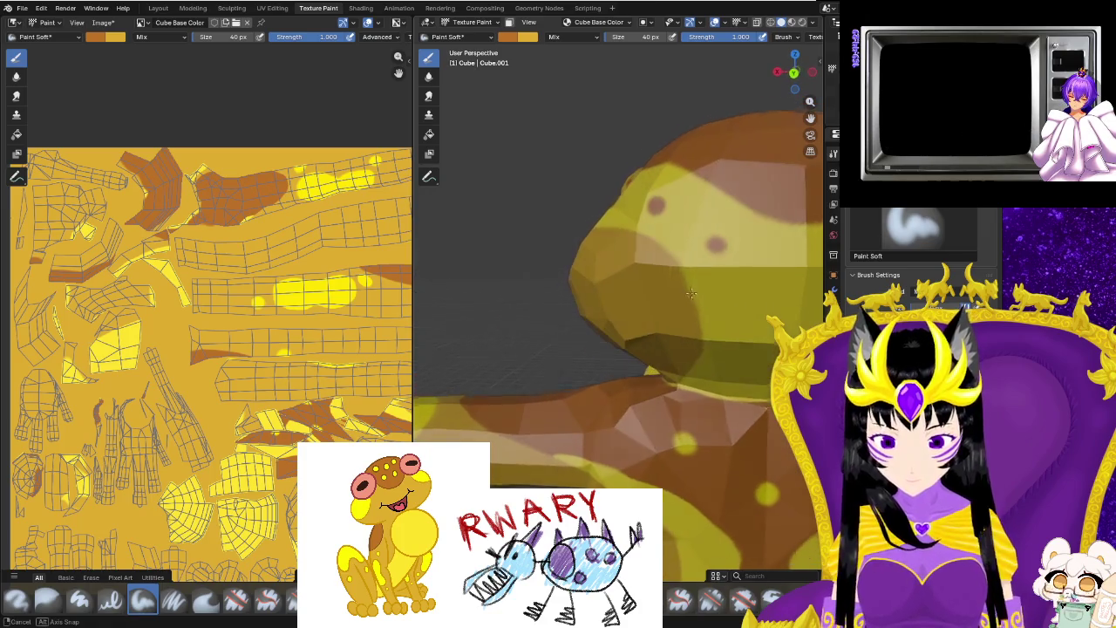
Paint brown spots and streaks on the side of the frog's head.
{"action": "left_click", "coordinate": [534, 44]}
{"action": "key", "text": "s"}
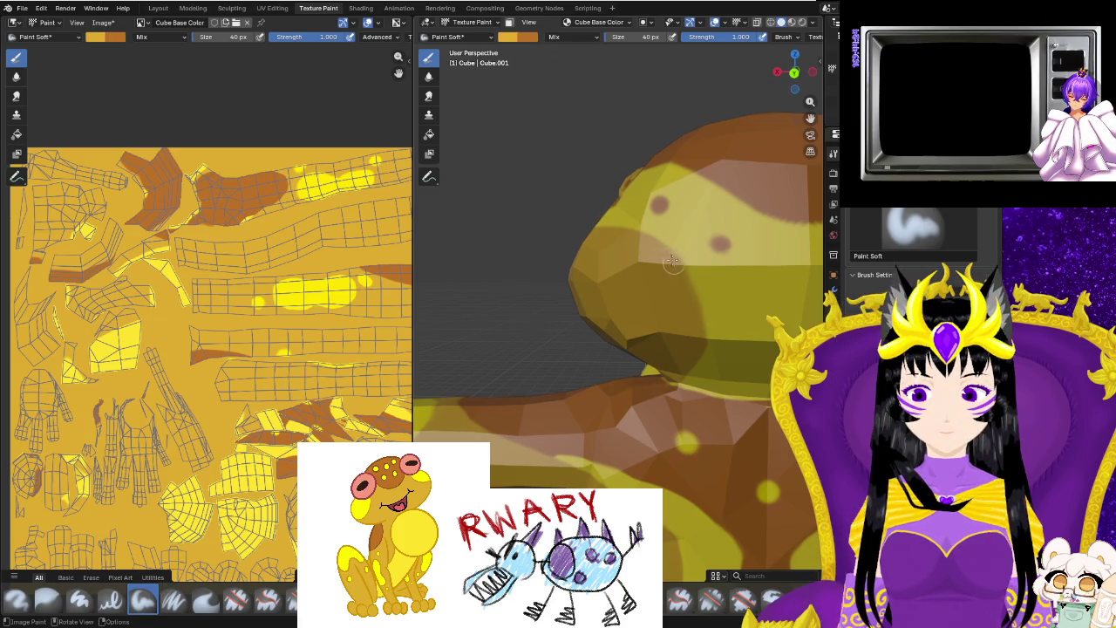
{"action": "middle_click_drag", "start_coordinate": [679, 282], "coordinate": [661, 237]}
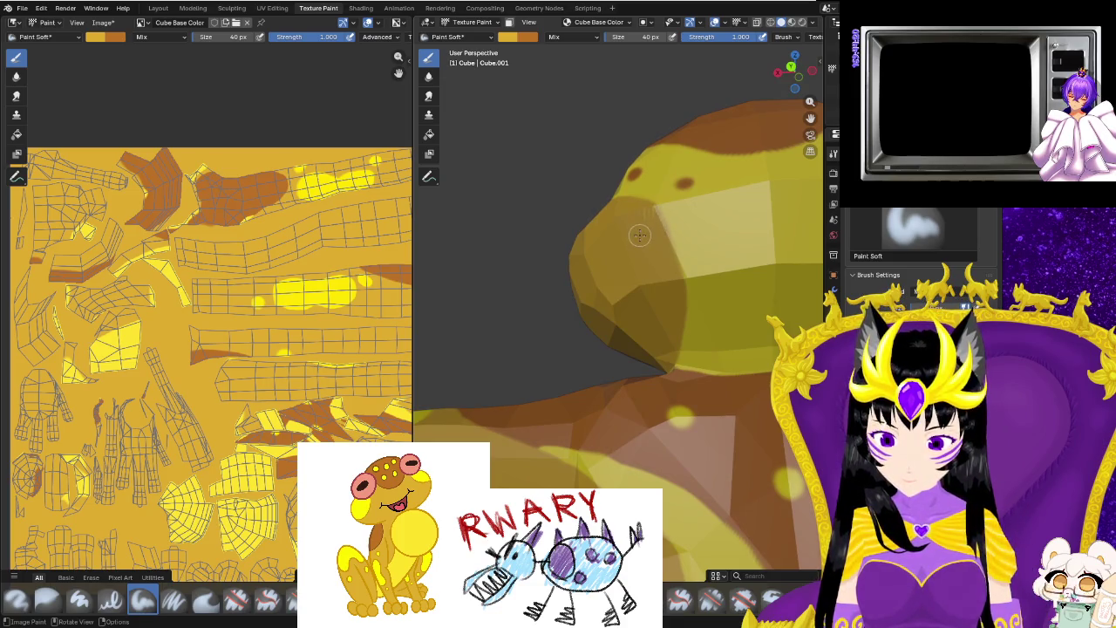
{"action": "middle_click_drag", "start_coordinate": [643, 246], "coordinate": [643, 199]}
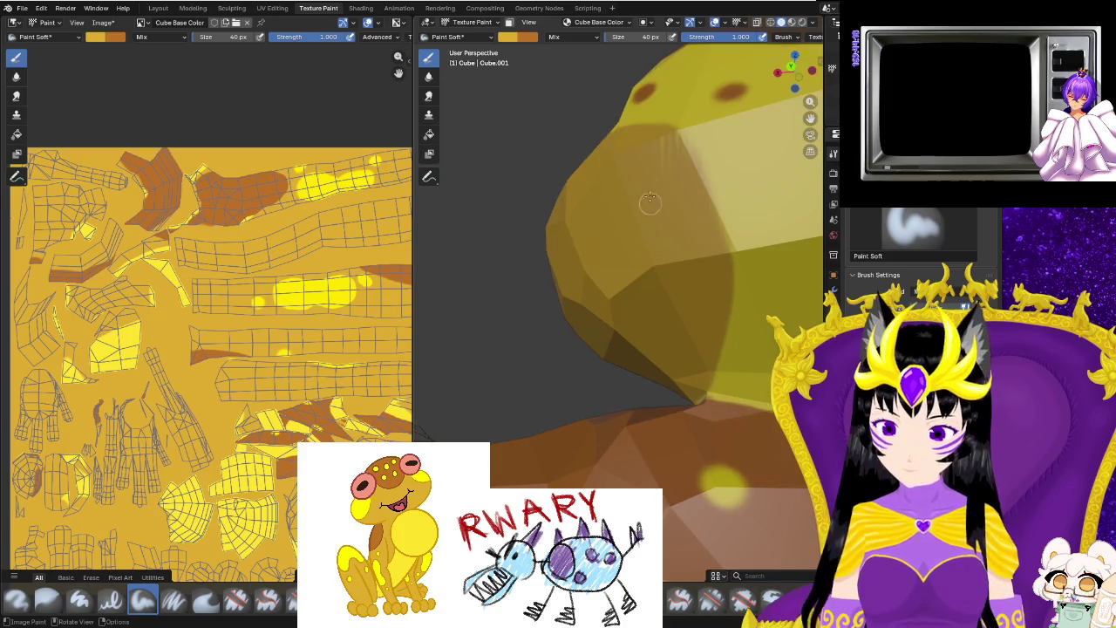
{"action": "left_click", "coordinate": [523, 38]}
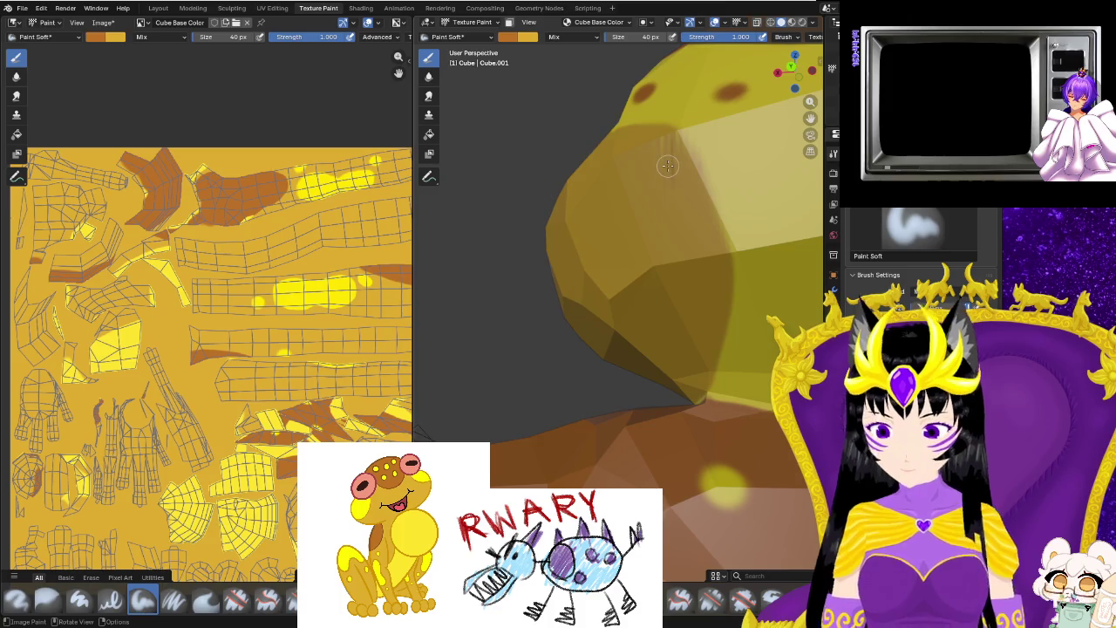
{"action": "left_click_drag", "start_coordinate": [660, 148], "coordinate": [652, 194]}
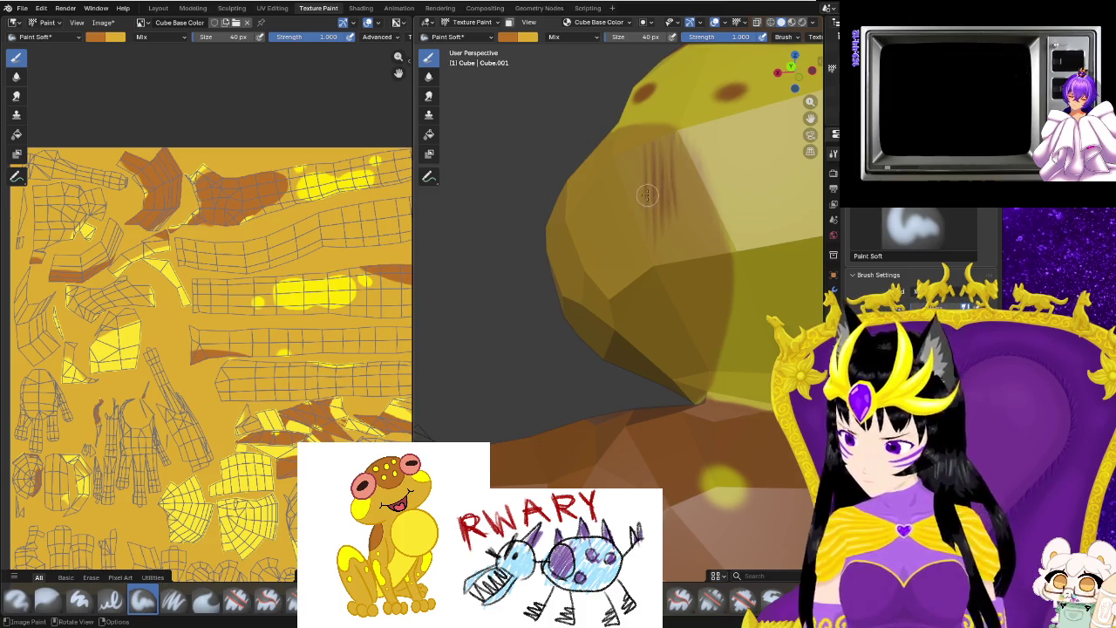
Switch to the UV Editing workspace with Ctrl+PageUp.
{"action": "scroll", "coordinate": [248, 351], "scroll_direction": "down", "scroll_amount": 4}
{"action": "scroll", "coordinate": [249, 351], "scroll_direction": "up", "scroll_amount": 4}
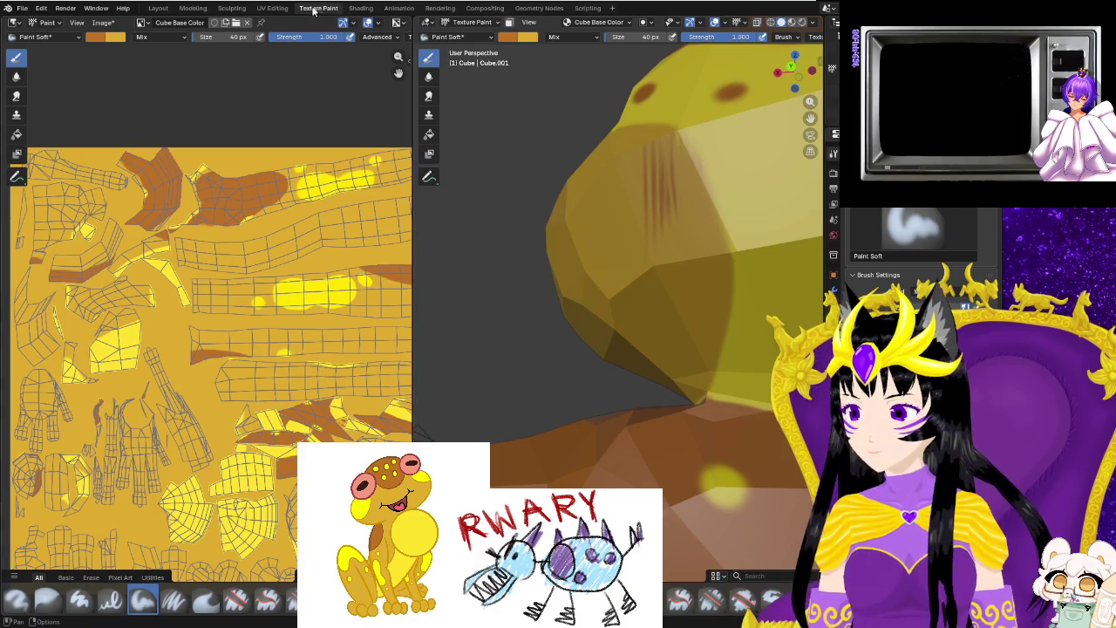
{"action": "key", "text": "ctrl+Page_Up"}
{"action": "mouse_move", "coordinate": [663, 305]}
{"action": "middle_mouse_down"}
{"action": "mouse_move", "coordinate": [680, 316]}
{"action": "mouse_move", "coordinate": [522, 113]}
{"action": "middle_mouse_up"}
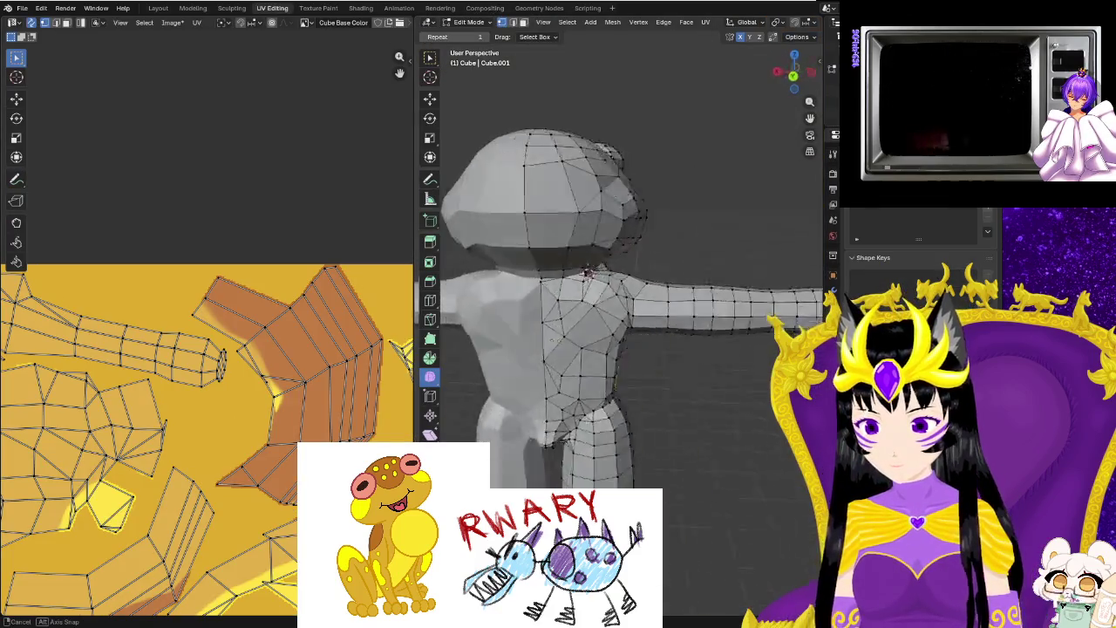
Select a vertex on the frog's head in UV Editing and grow the selection to neighbouring faces.
{"action": "left_click", "coordinate": [318, 8]}
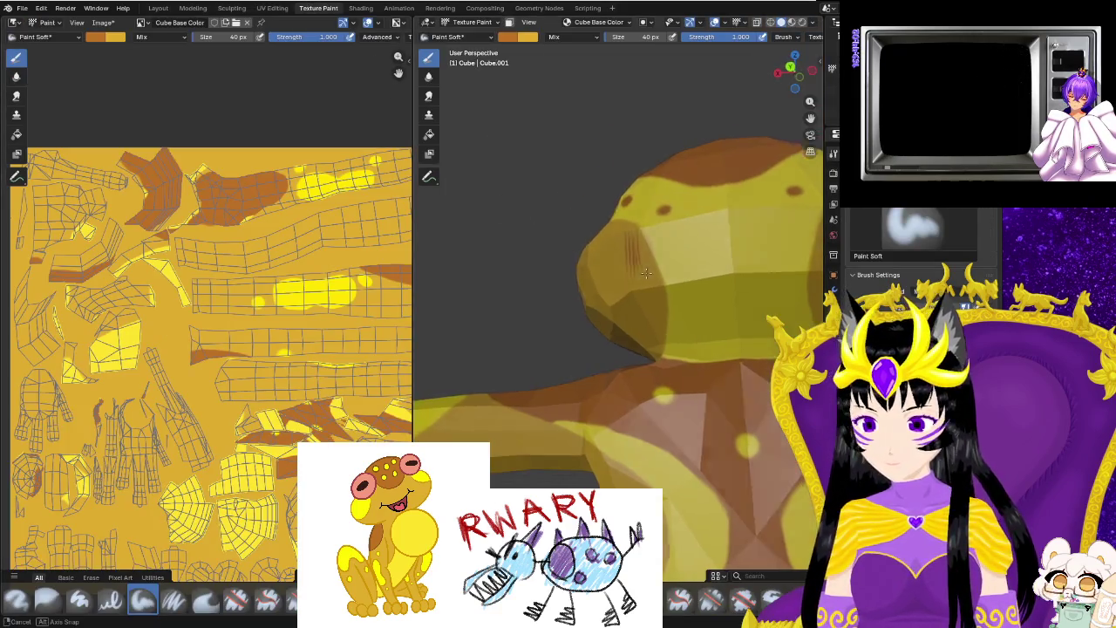
{"action": "middle_click_drag", "start_coordinate": [539, 235], "coordinate": [663, 248]}
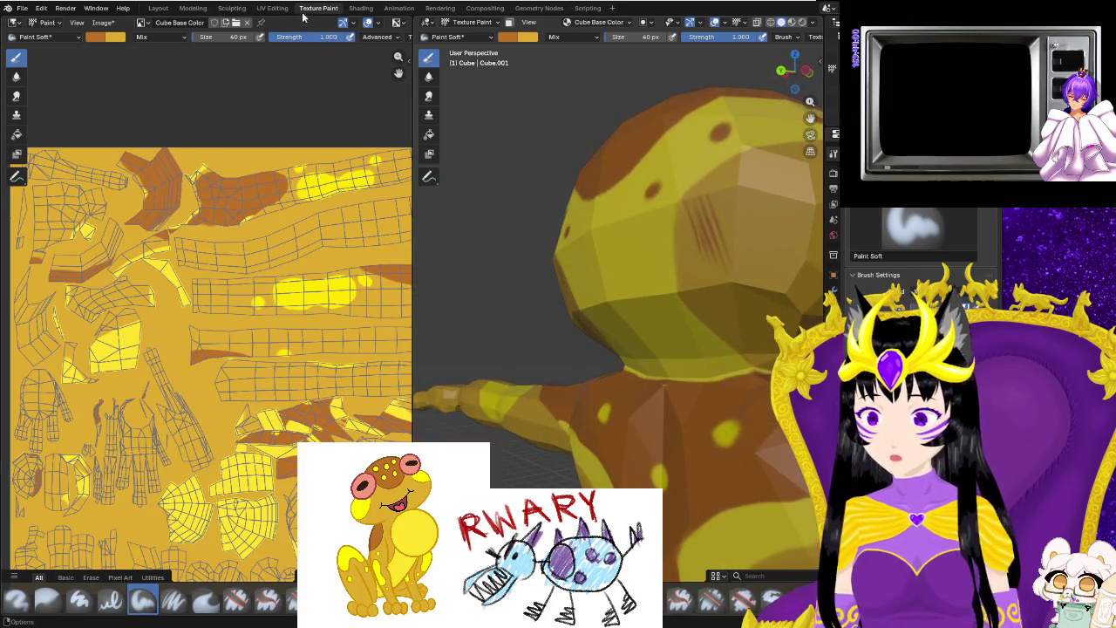
{"action": "left_click", "coordinate": [272, 8]}
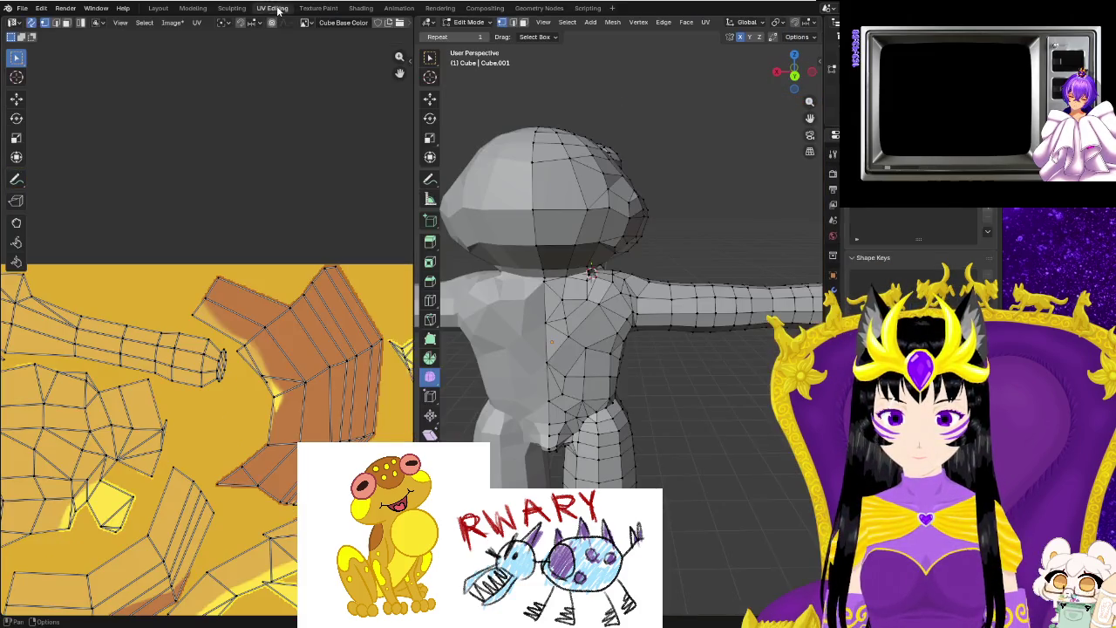
{"action": "left_click", "coordinate": [602, 213]}
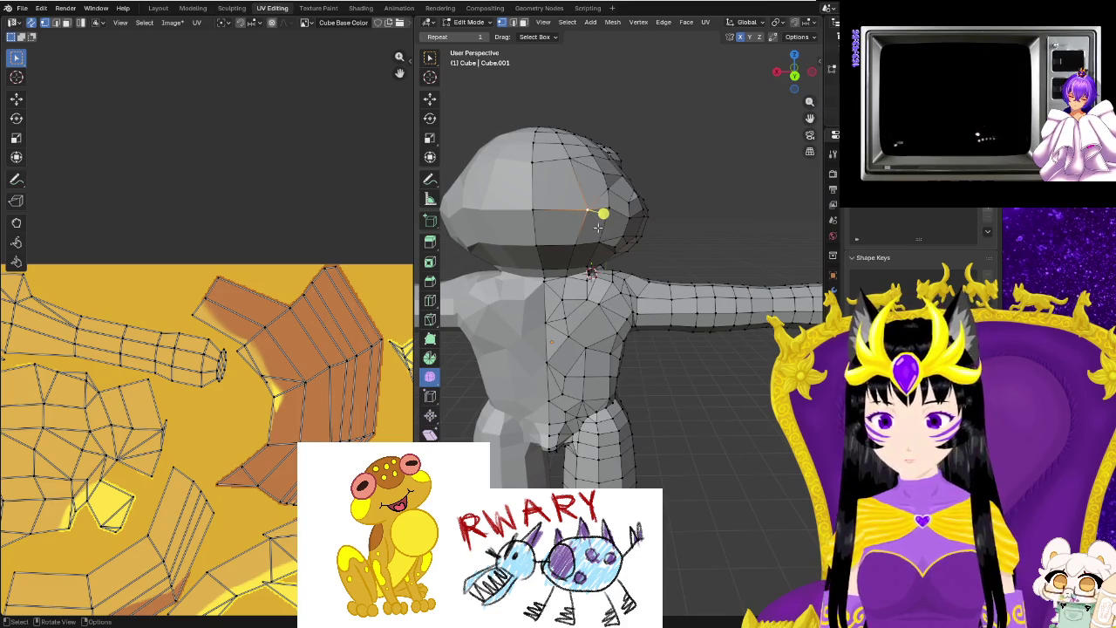
{"action": "scroll", "coordinate": [392, 345], "scroll_direction": "down", "scroll_amount": 3}
{"action": "scroll", "coordinate": [392, 344], "scroll_direction": "down", "scroll_amount": 2}
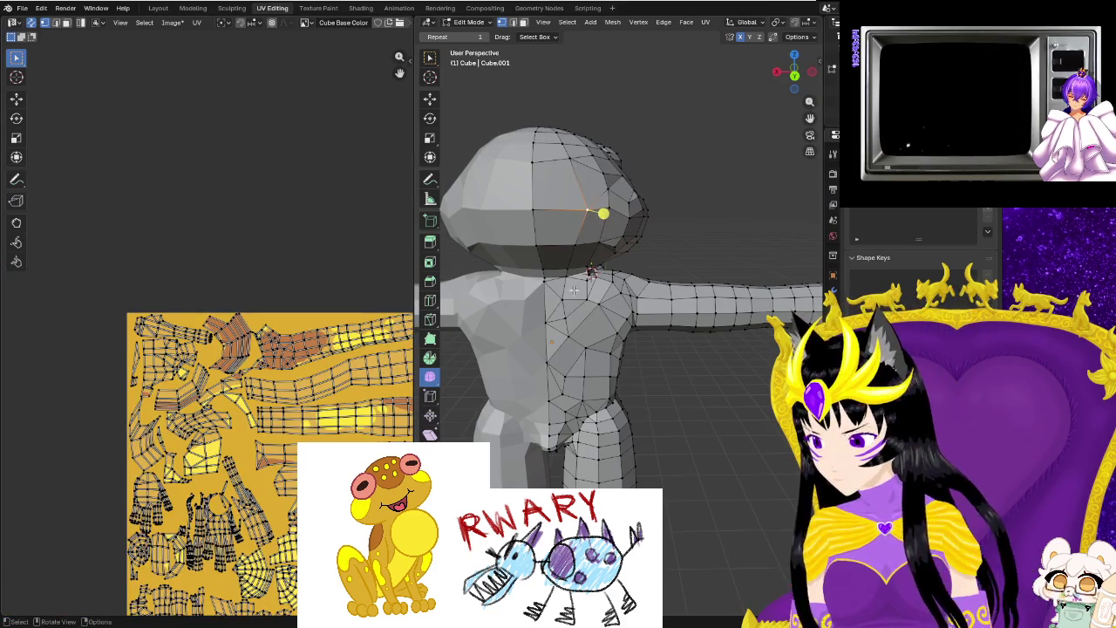
{"action": "left_click", "coordinate": [613, 251]}
{"action": "left_click", "coordinate": [594, 244], "text": "shift"}
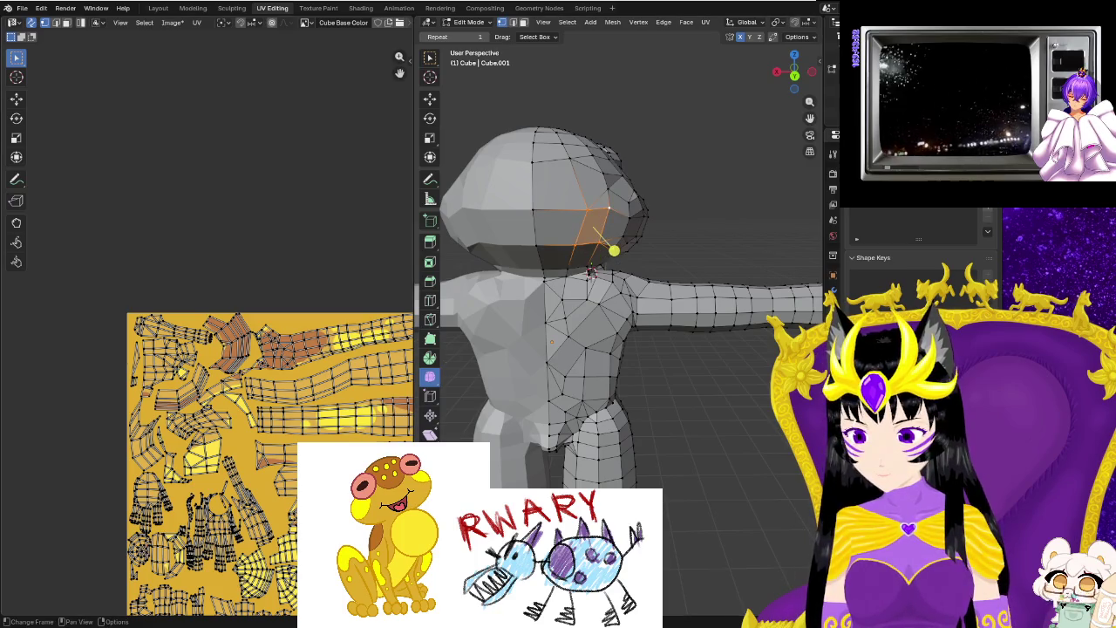
Zoom into the UV layout, move two UV points to new positions, and return to Texture Paint.
{"action": "scroll", "coordinate": [380, 416], "scroll_direction": "down", "scroll_amount": 1}
{"action": "scroll", "coordinate": [379, 417], "scroll_direction": "up", "scroll_amount": 2}
{"action": "scroll", "coordinate": [379, 417], "scroll_direction": "up", "scroll_amount": 2}
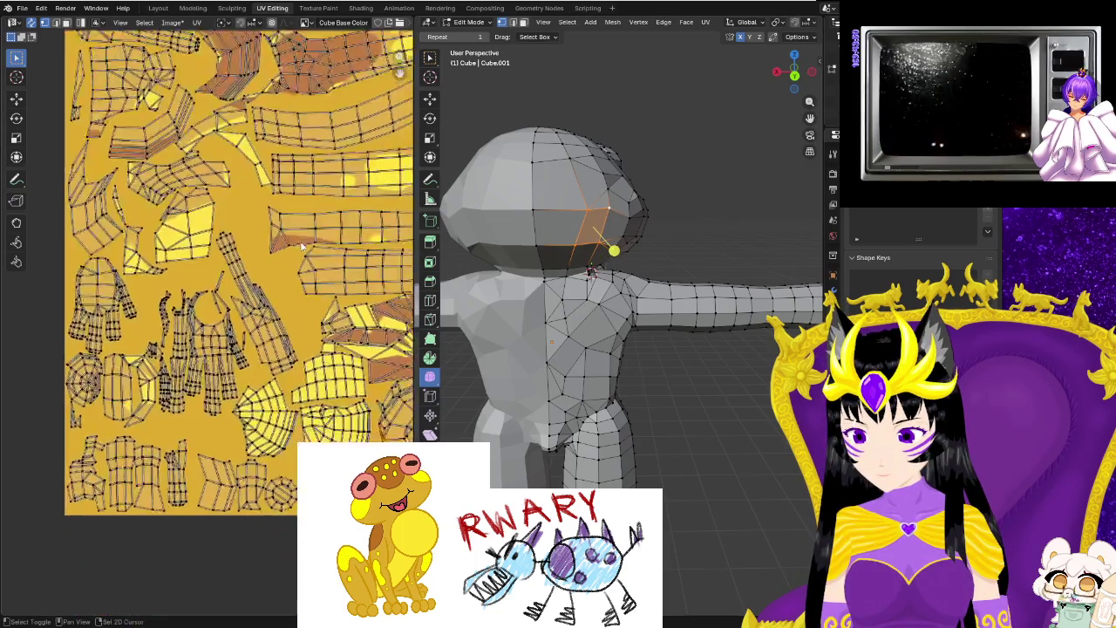
{"action": "scroll", "coordinate": [379, 416], "scroll_direction": "up", "scroll_amount": 3}
{"action": "scroll", "coordinate": [379, 418], "scroll_direction": "up", "scroll_amount": 2}
{"action": "scroll", "coordinate": [261, 375], "scroll_direction": "up", "scroll_amount": 1}
{"action": "scroll", "coordinate": [175, 348], "scroll_direction": "up", "scroll_amount": 1}
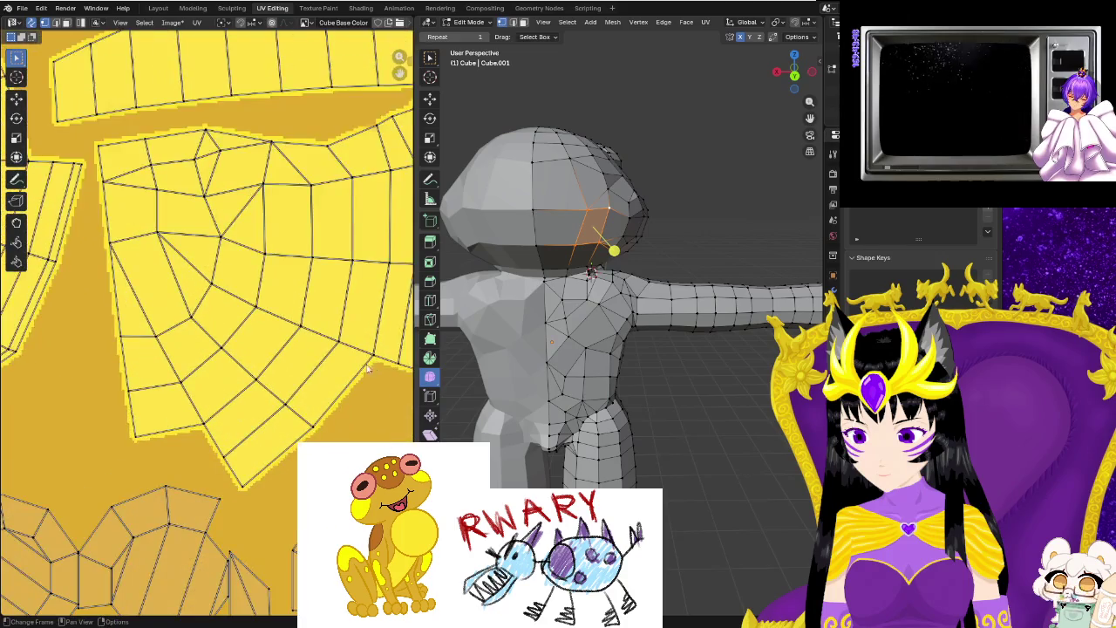
{"action": "scroll", "coordinate": [137, 340], "scroll_direction": "up", "scroll_amount": 2}
{"action": "left_click", "coordinate": [293, 323]}
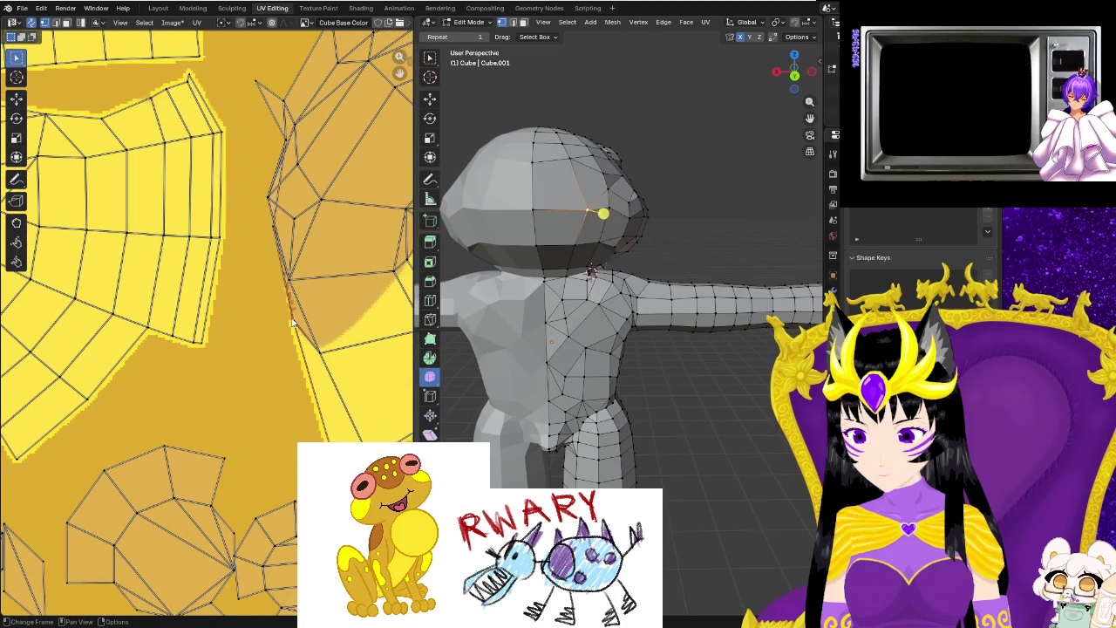
{"action": "mouse_move", "coordinate": [293, 323]}
{"action": "left_mouse_down"}
{"action": "mouse_move", "coordinate": [293, 266]}
{"action": "mouse_move", "coordinate": [268, 207]}
{"action": "left_mouse_up"}
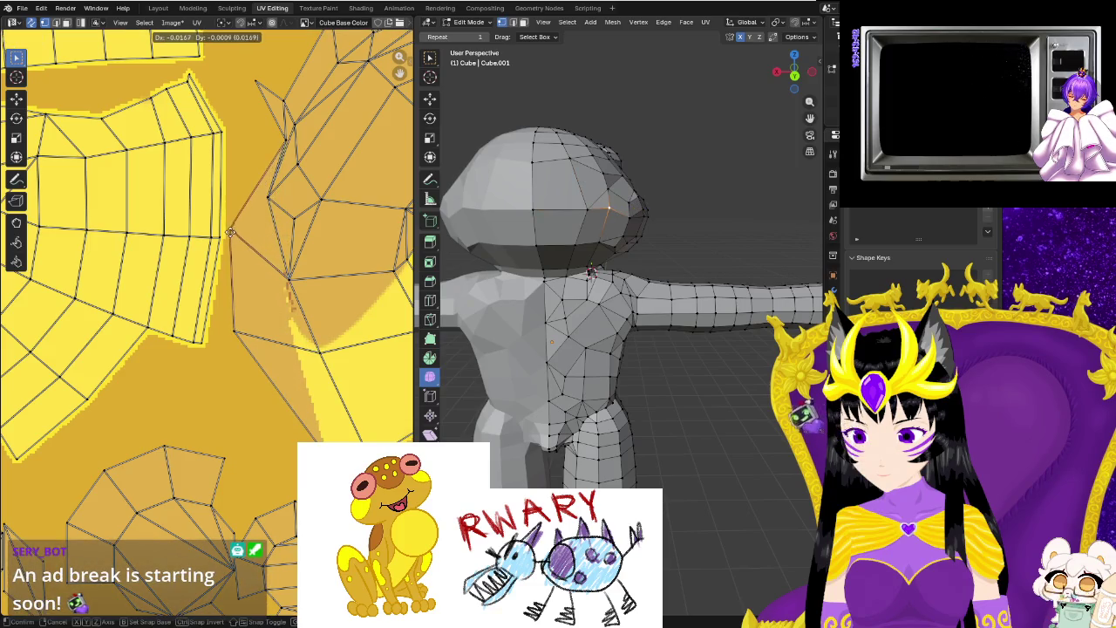
{"action": "left_click", "coordinate": [292, 177]}
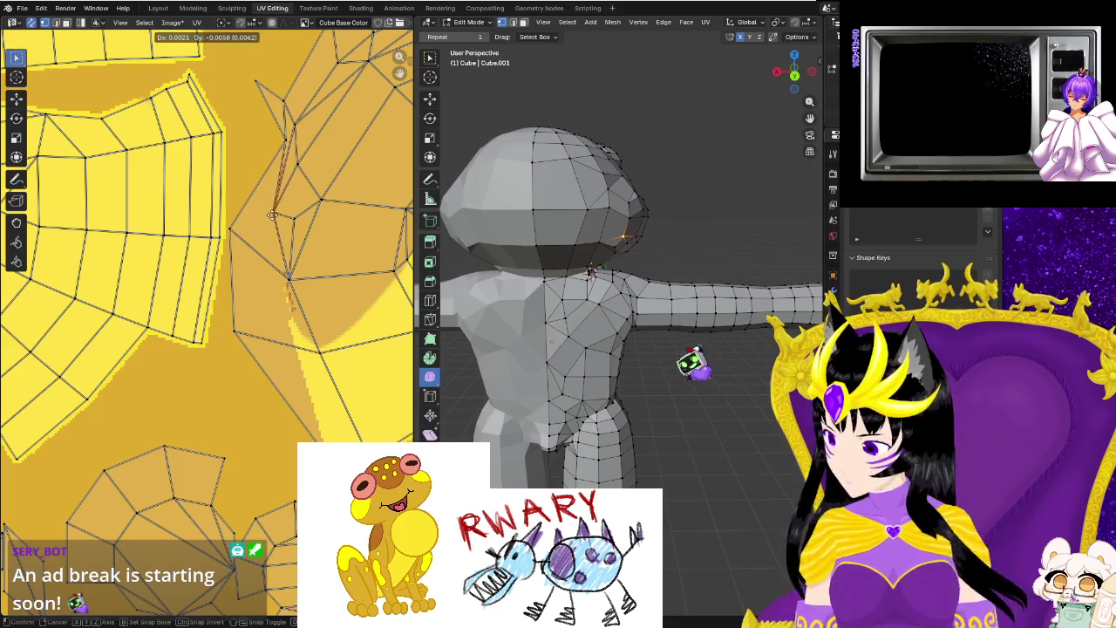
{"action": "mouse_move", "coordinate": [292, 177]}
{"action": "left_mouse_down"}
{"action": "mouse_move", "coordinate": [231, 223]}
{"action": "mouse_move", "coordinate": [237, 244]}
{"action": "left_mouse_up"}
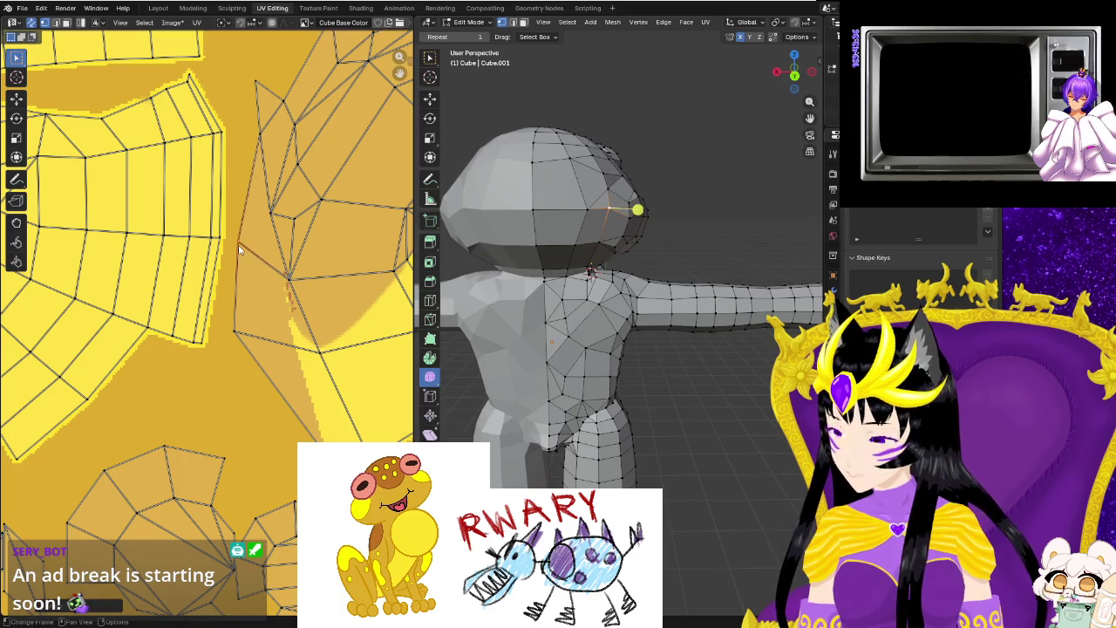
{"action": "left_click", "coordinate": [312, 10]}
{"action": "middle_click_drag", "start_coordinate": [610, 261], "coordinate": [634, 274]}
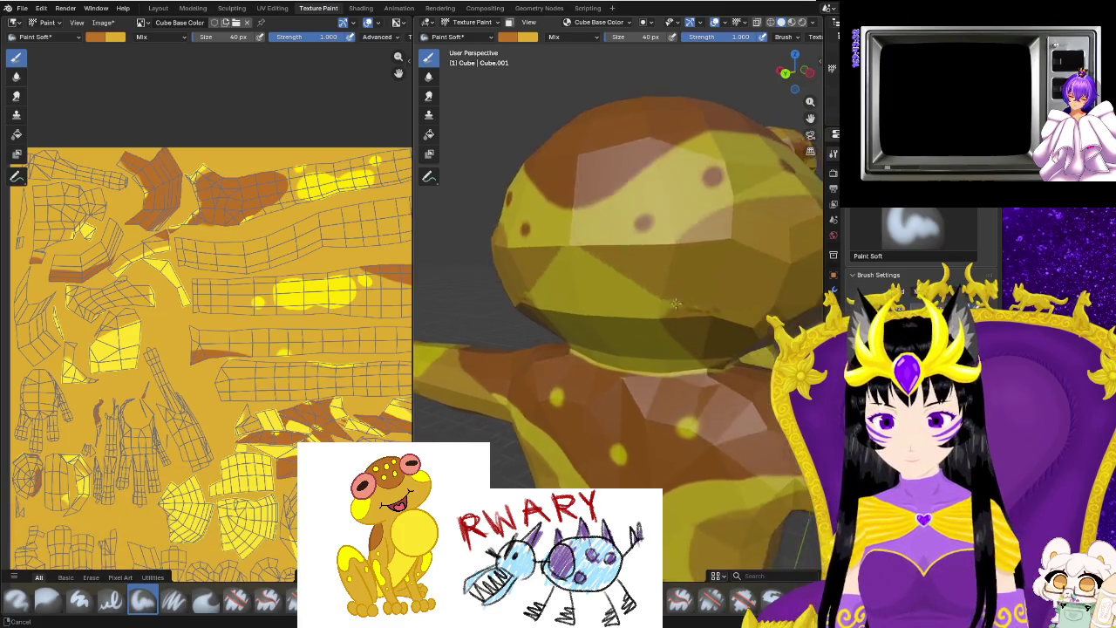
Swap the brush colours and sample a yellow from the UV texture.
{"action": "middle_click_drag", "start_coordinate": [568, 244], "coordinate": [604, 262]}
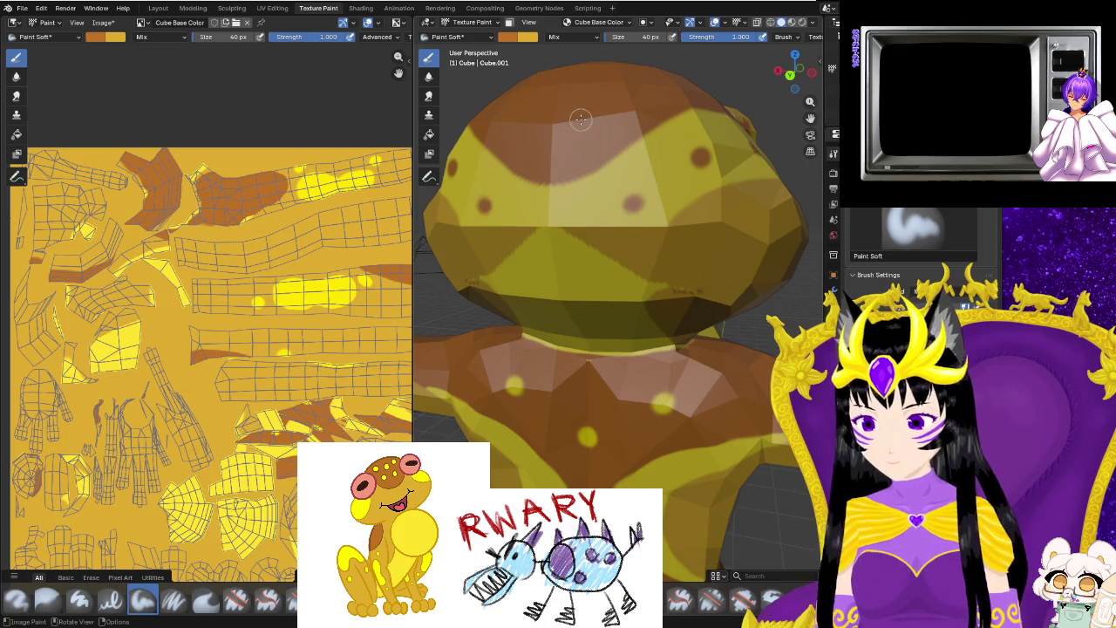
{"action": "key", "text": "x"}
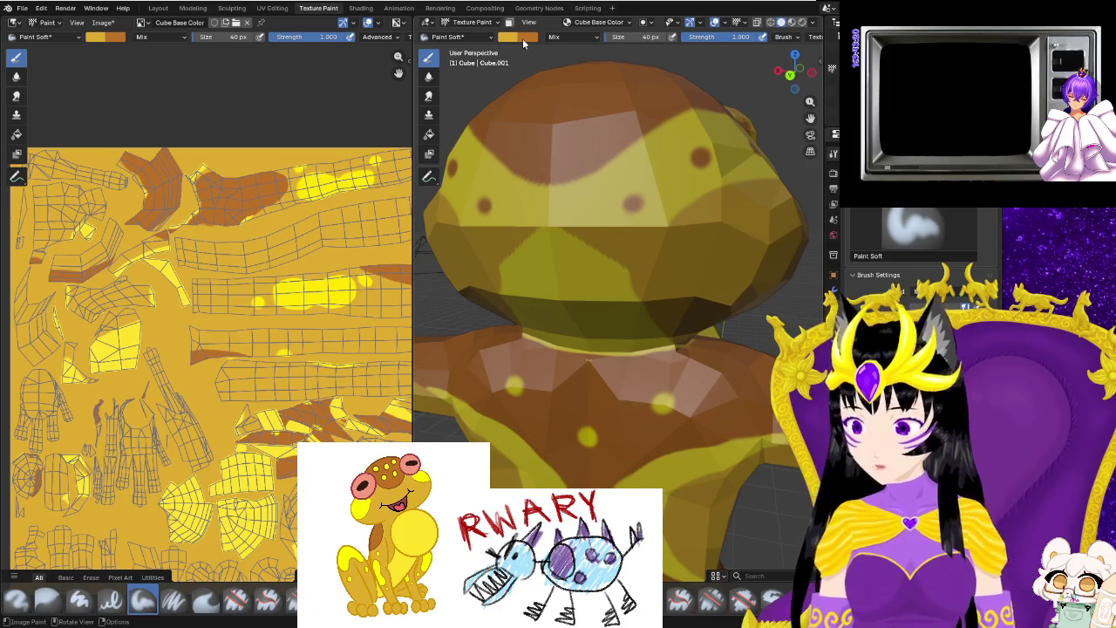
{"action": "left_click", "coordinate": [522, 39]}
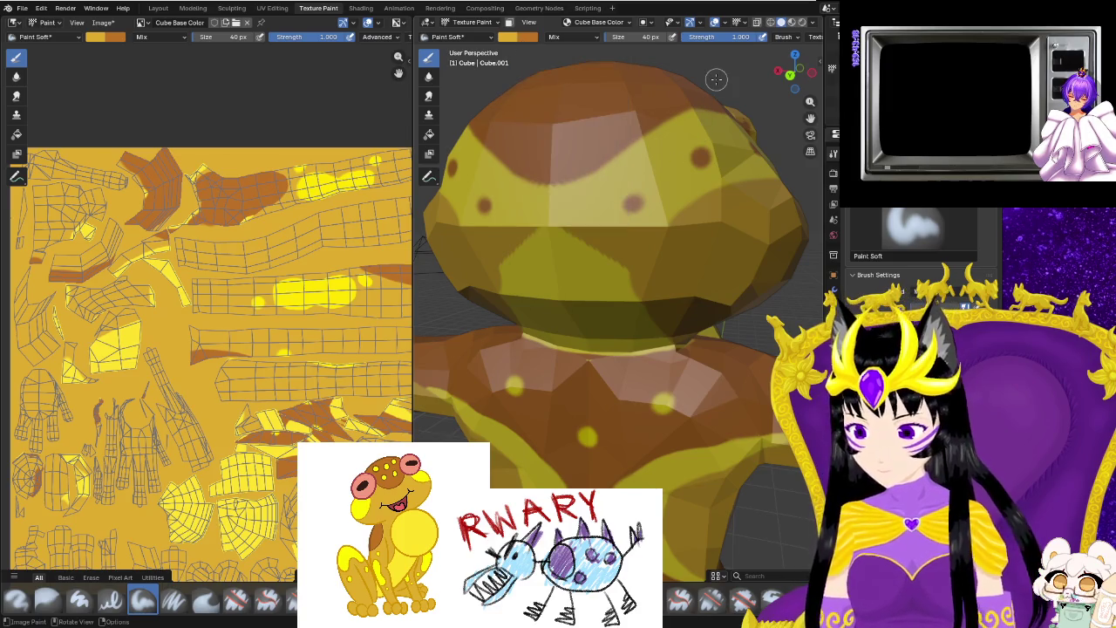
{"action": "left_click", "coordinate": [503, 38]}
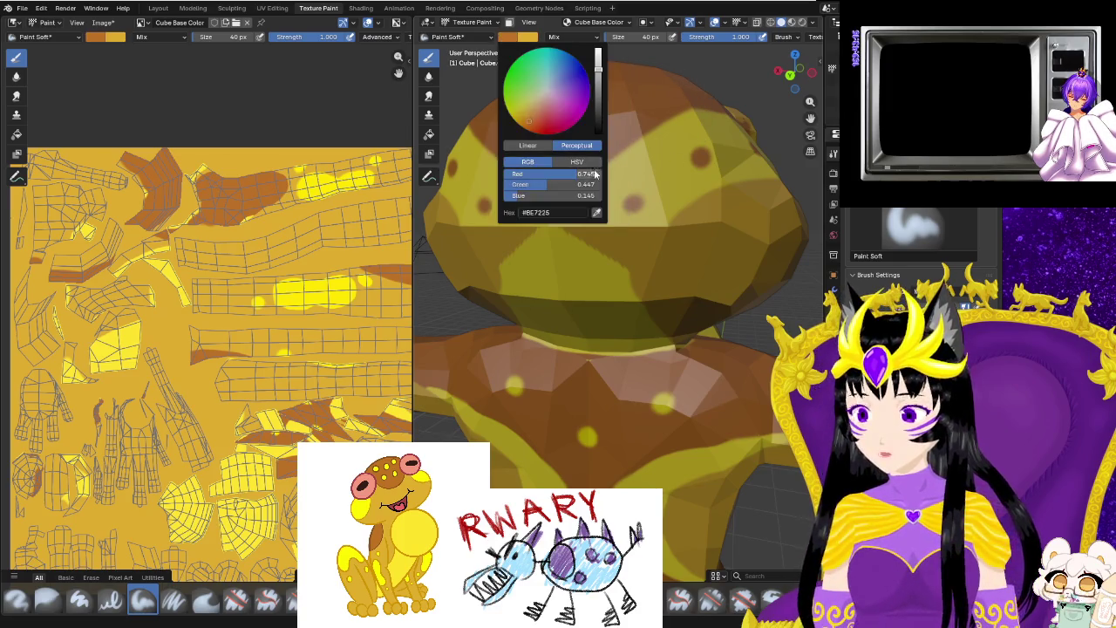
{"action": "left_click", "coordinate": [597, 214]}
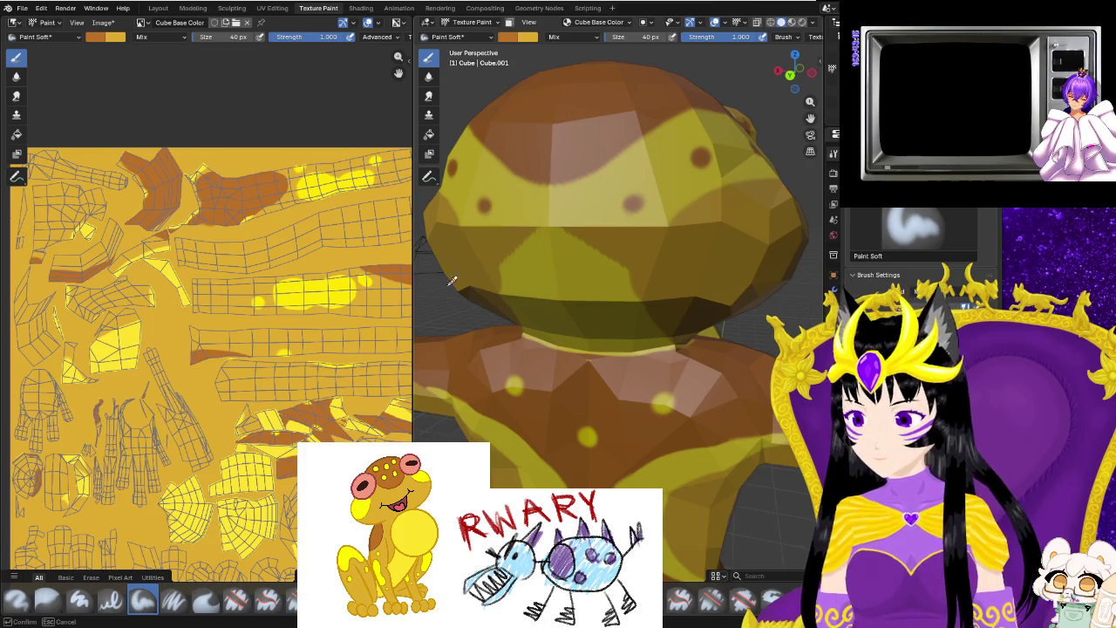
{"action": "left_click", "coordinate": [258, 466]}
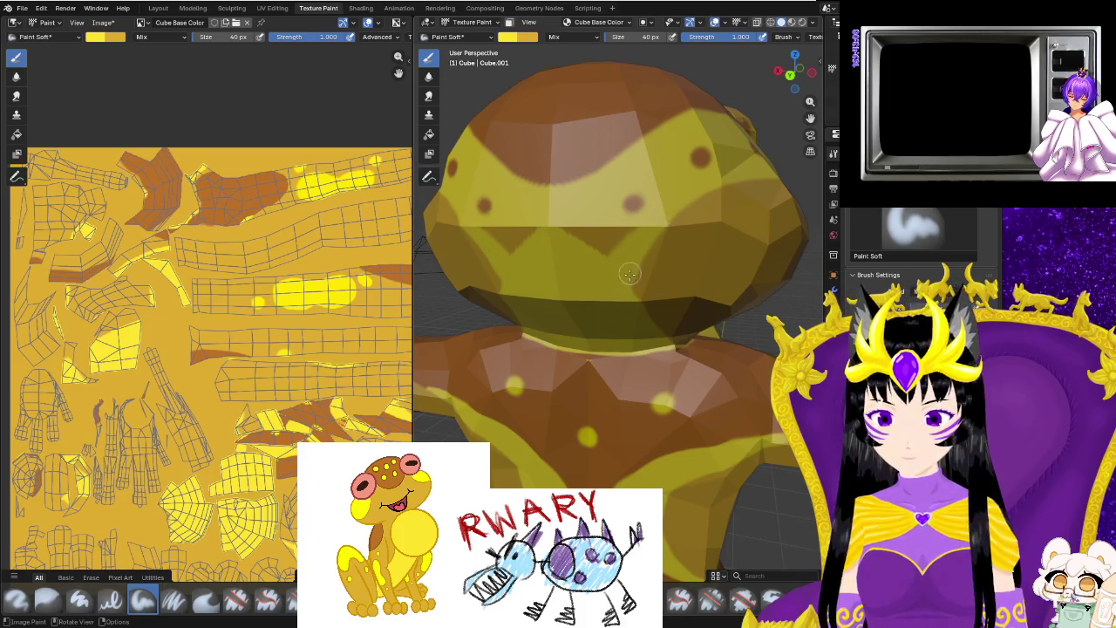
Paint yellow over the dark shading under the head and across its top.
{"action": "left_click_drag", "start_coordinate": [628, 233], "coordinate": [595, 240]}
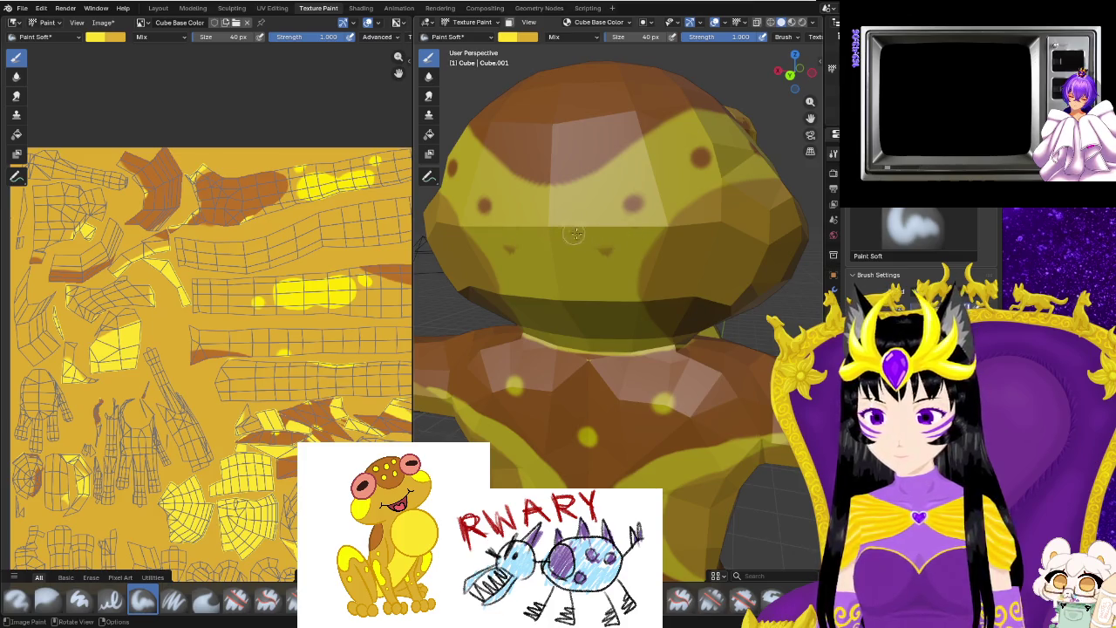
{"action": "middle_click_drag", "start_coordinate": [571, 255], "coordinate": [623, 276]}
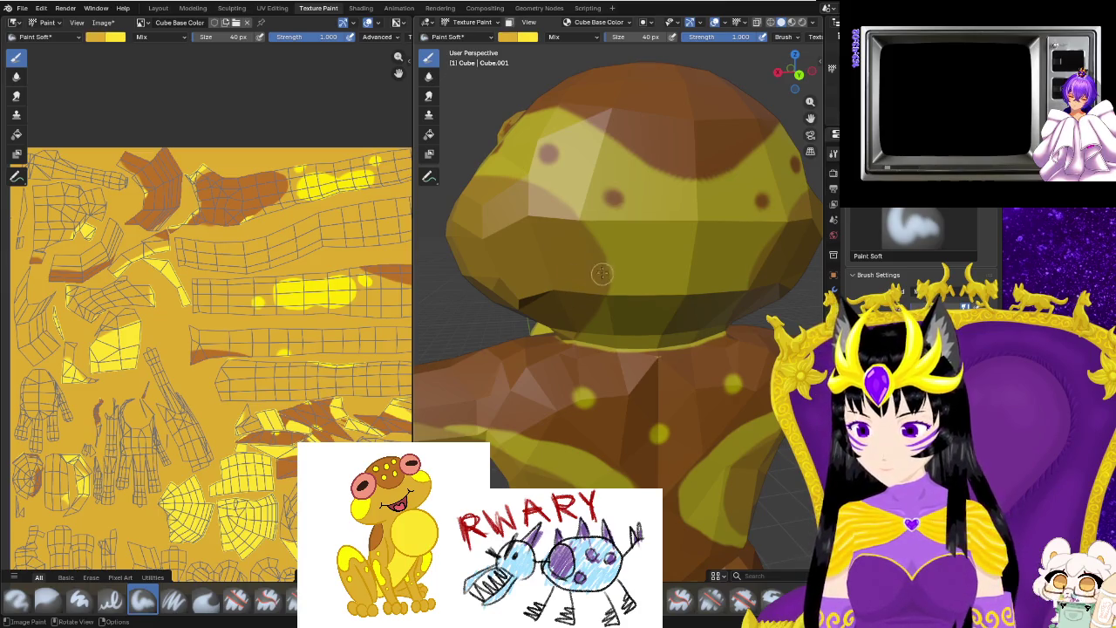
{"action": "middle_click_drag", "start_coordinate": [504, 263], "coordinate": [561, 184]}
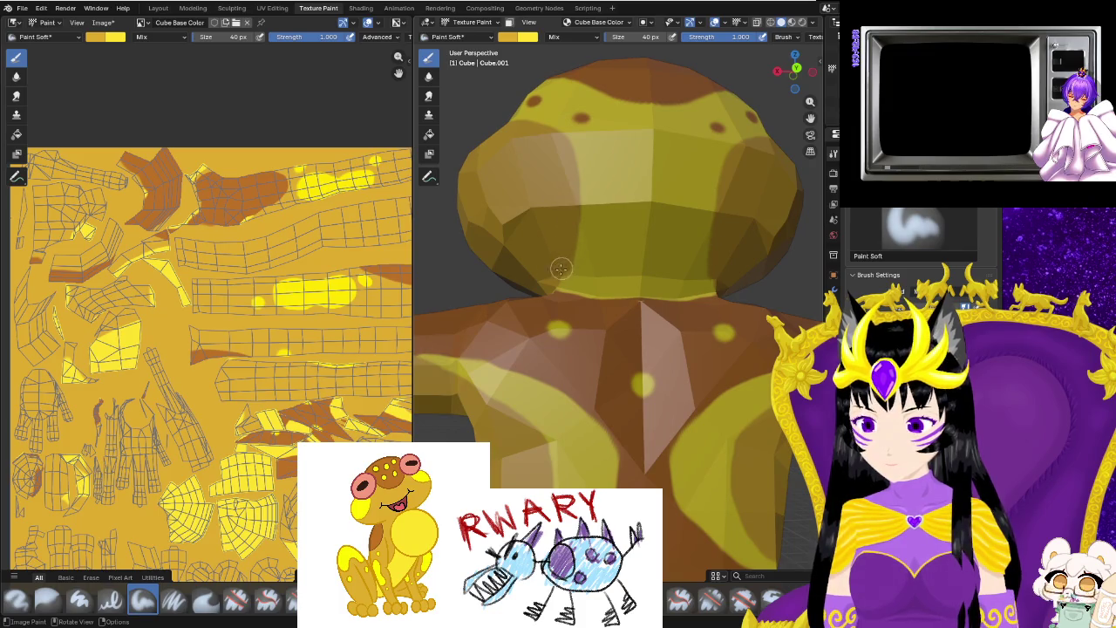
{"action": "middle_click_drag", "start_coordinate": [544, 285], "coordinate": [549, 298]}
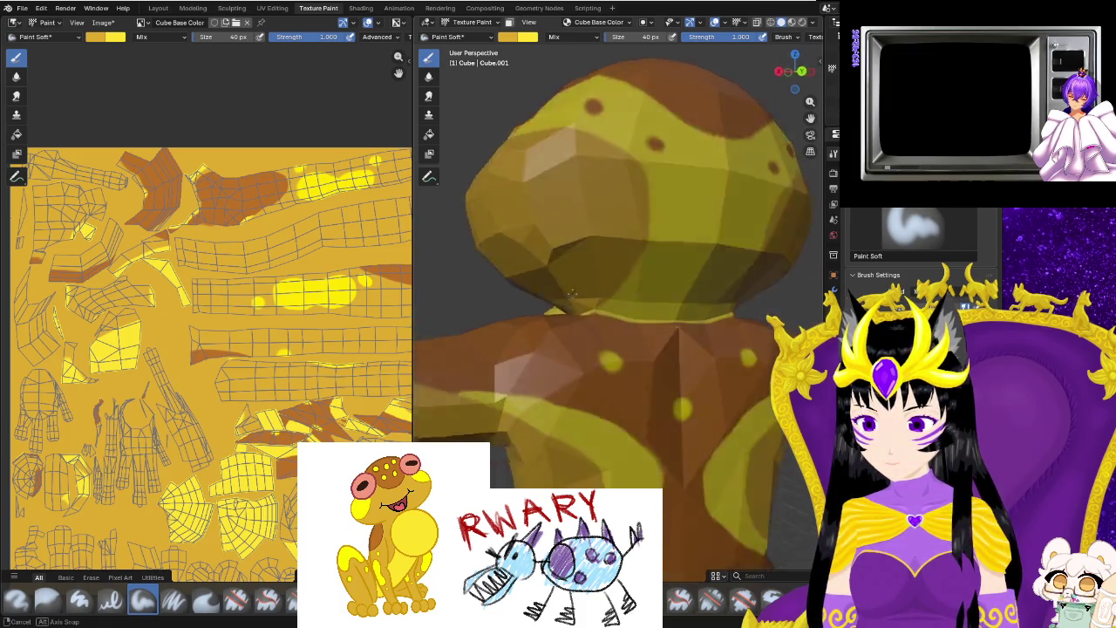
{"action": "left_click_drag", "start_coordinate": [540, 302], "coordinate": [555, 246]}
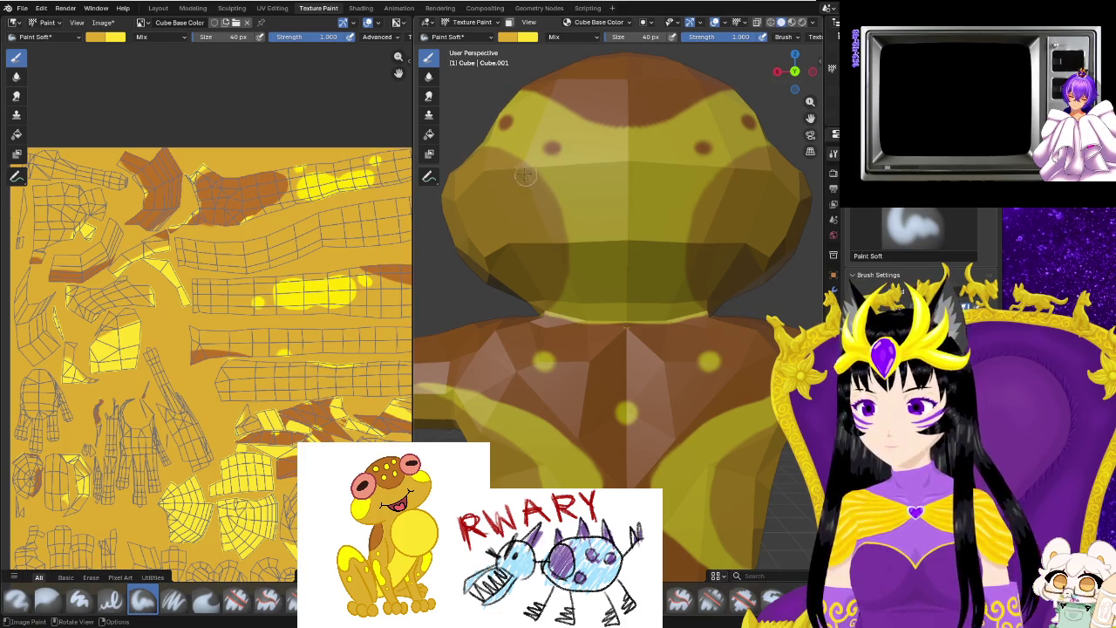
{"action": "middle_click_drag", "start_coordinate": [514, 221], "coordinate": [462, 71]}
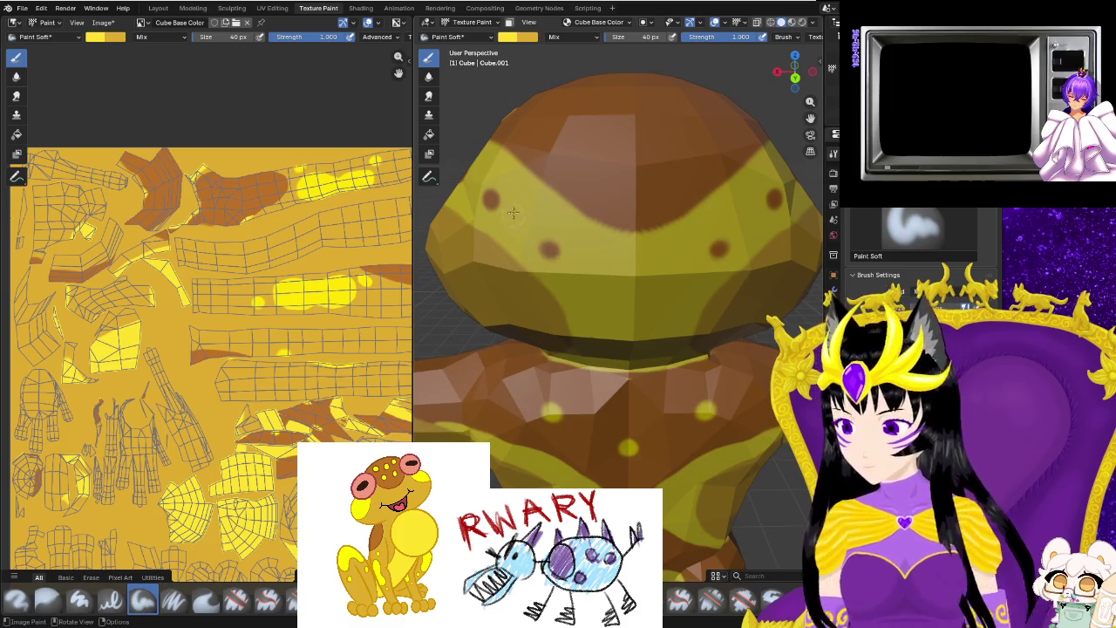
Sample brown from the frog model as the brush colour.
{"action": "right_click", "coordinate": [552, 70]}
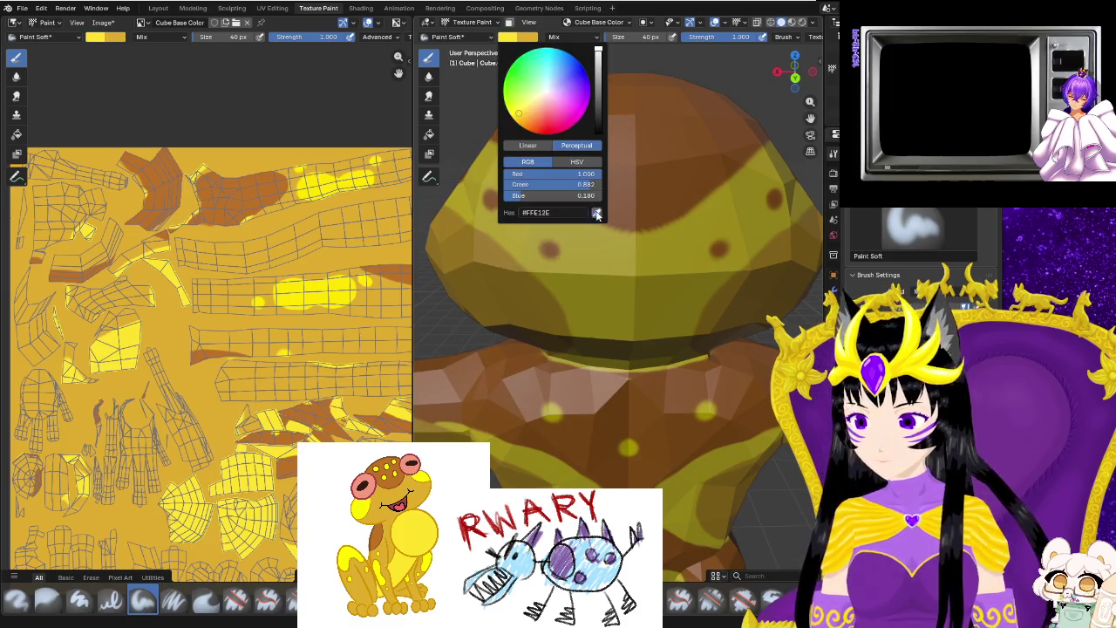
{"action": "left_click", "coordinate": [511, 210]}
{"action": "left_click", "coordinate": [607, 206]}
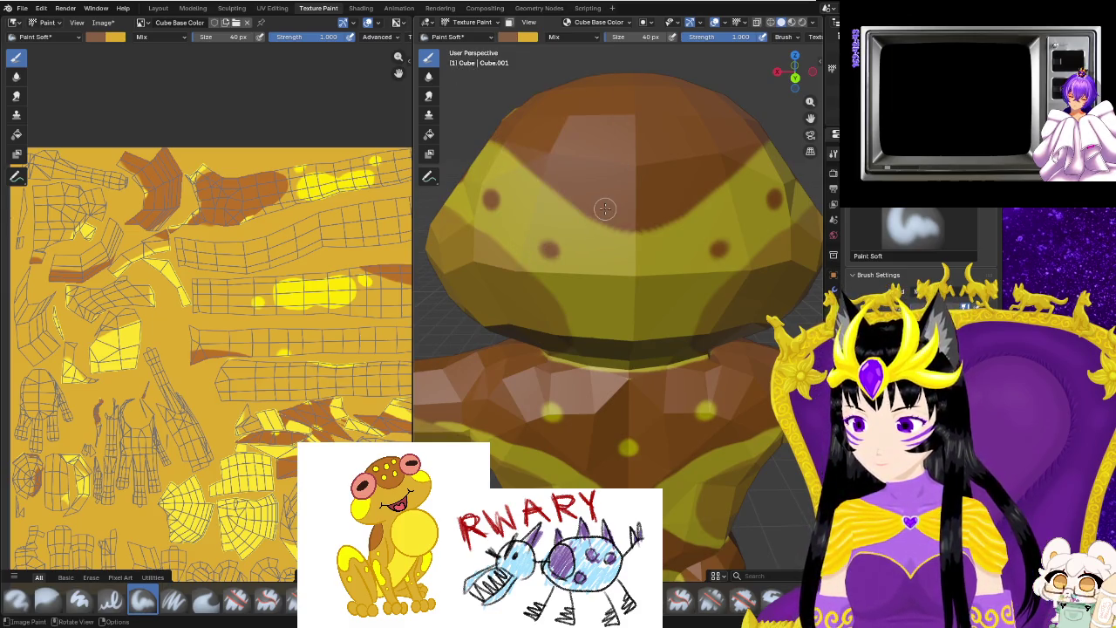
{"action": "left_click", "coordinate": [511, 38]}
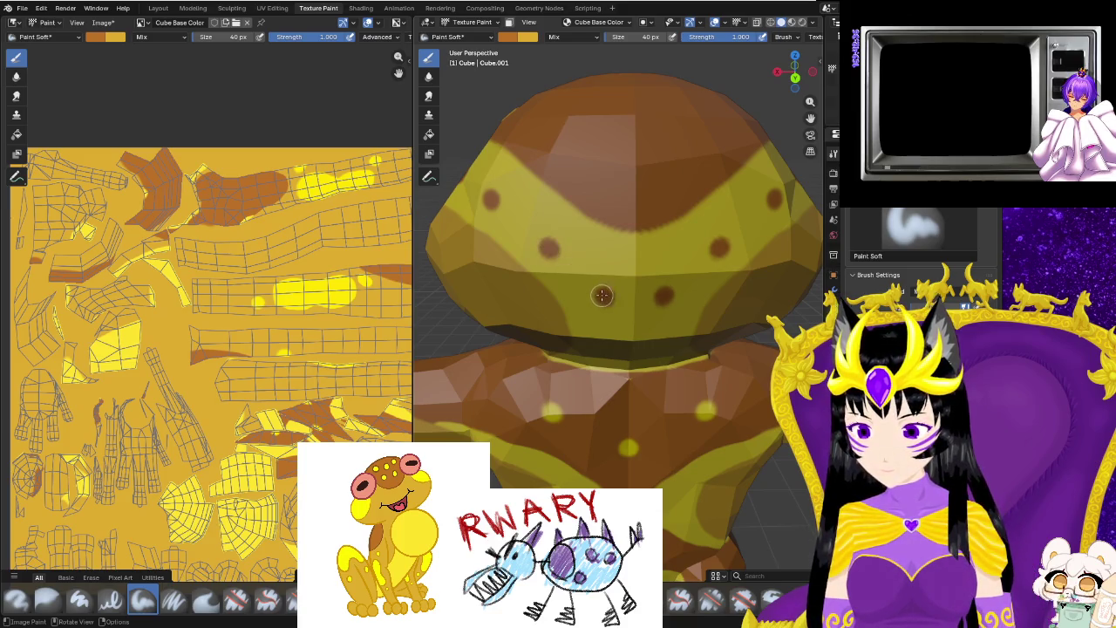
Orbit and zoom around the frog while dotting extra brown spots on its face.
{"action": "middle_click_drag", "start_coordinate": [642, 335], "coordinate": [623, 279]}
{"action": "scroll", "coordinate": [620, 266], "scroll_direction": "down", "scroll_amount": 2}
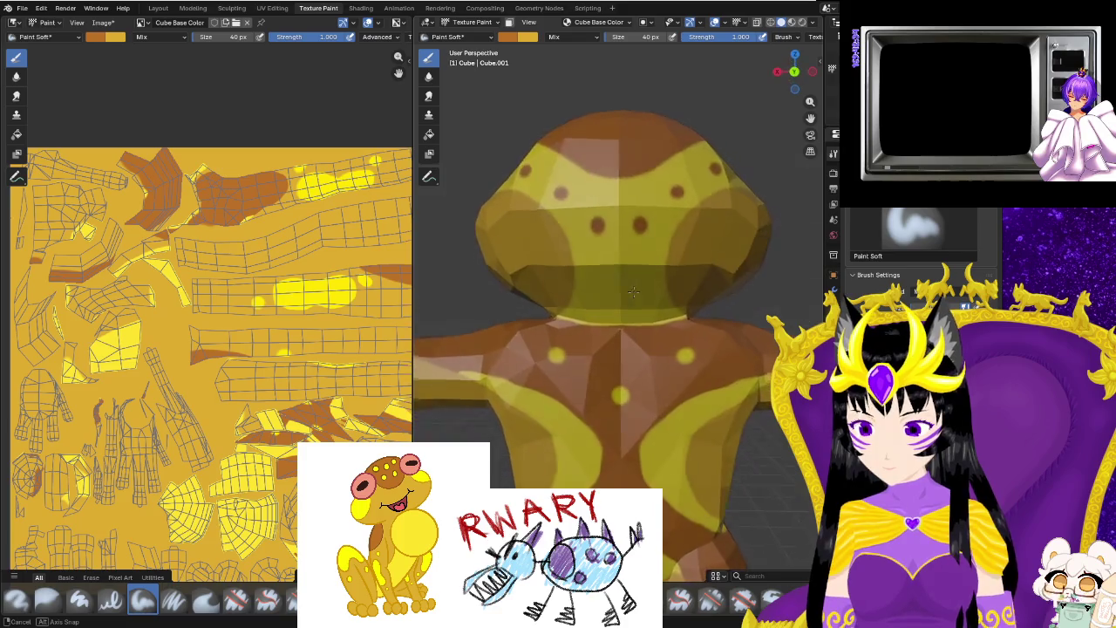
{"action": "scroll", "coordinate": [754, 306], "scroll_direction": "down", "scroll_amount": 3}
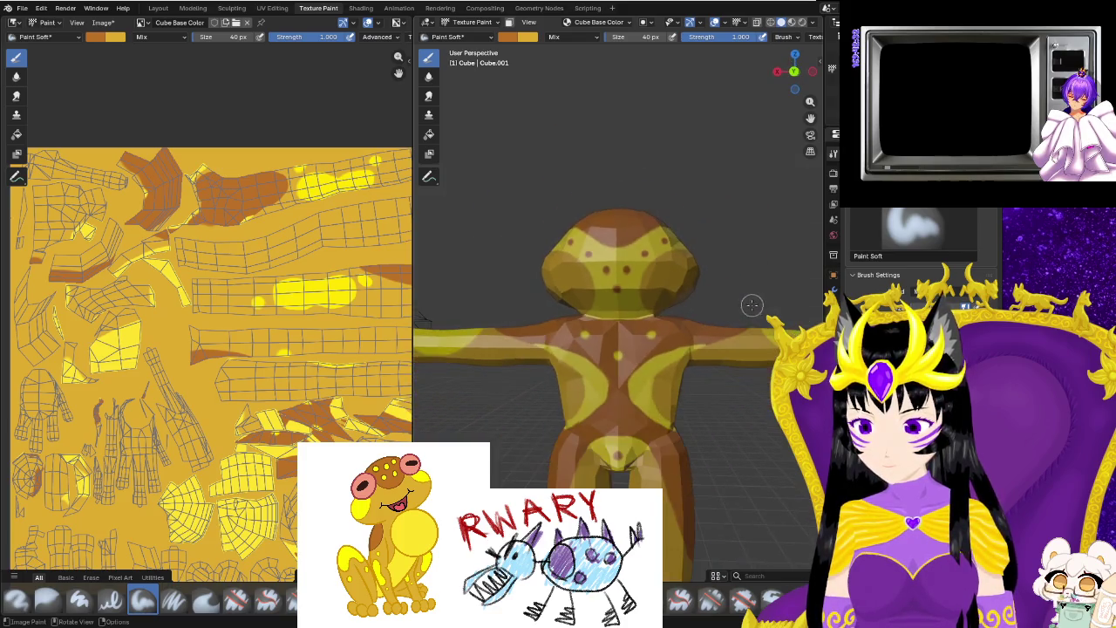
{"action": "middle_click_drag", "start_coordinate": [729, 334], "coordinate": [598, 300]}
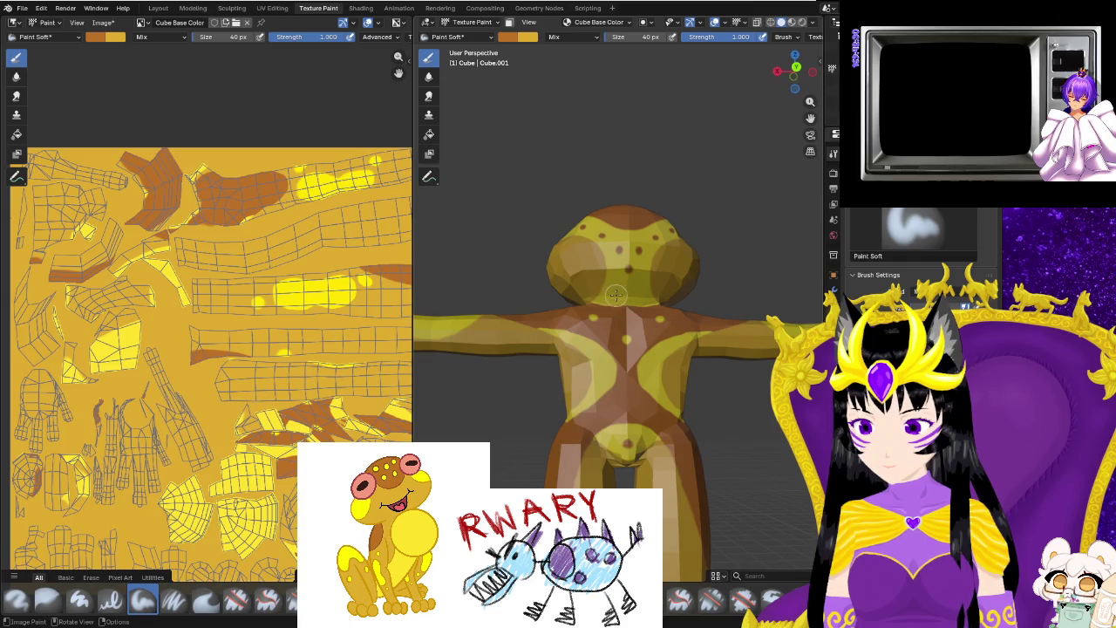
{"action": "scroll", "coordinate": [694, 294], "scroll_direction": "up", "scroll_amount": 3}
{"action": "scroll", "coordinate": [621, 307], "scroll_direction": "up", "scroll_amount": 1}
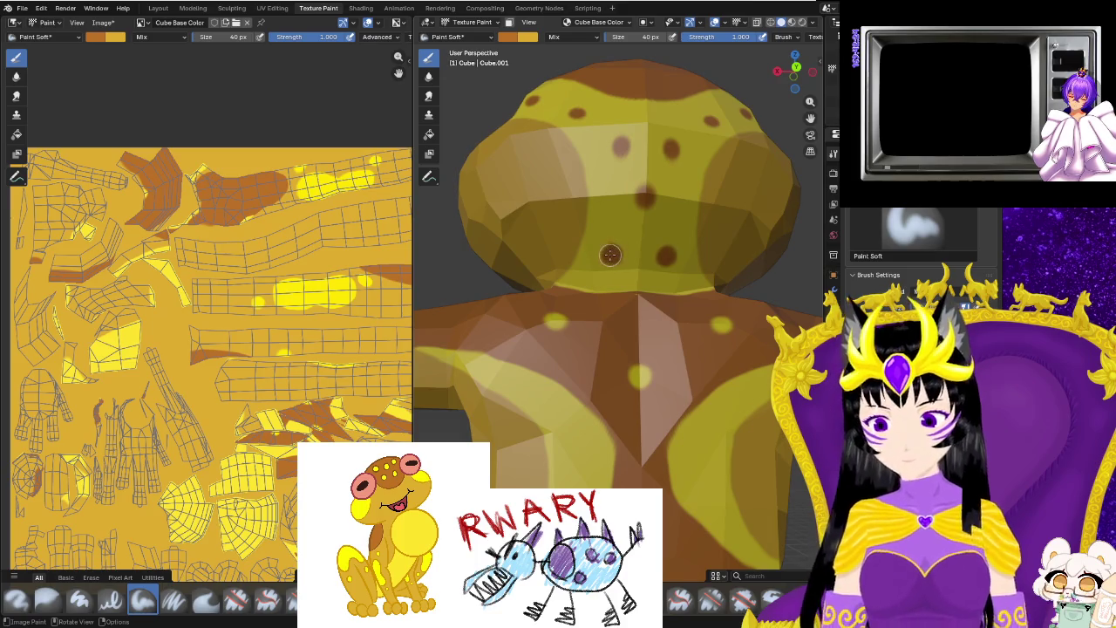
{"action": "scroll", "coordinate": [724, 299], "scroll_direction": "down", "scroll_amount": 3}
{"action": "mouse_move", "coordinate": [742, 265]}
{"action": "middle_mouse_down"}
{"action": "mouse_move", "coordinate": [724, 300]}
{"action": "mouse_move", "coordinate": [591, 352]}
{"action": "mouse_move", "coordinate": [432, 307]}
{"action": "mouse_move", "coordinate": [729, 295]}
{"action": "middle_mouse_up"}
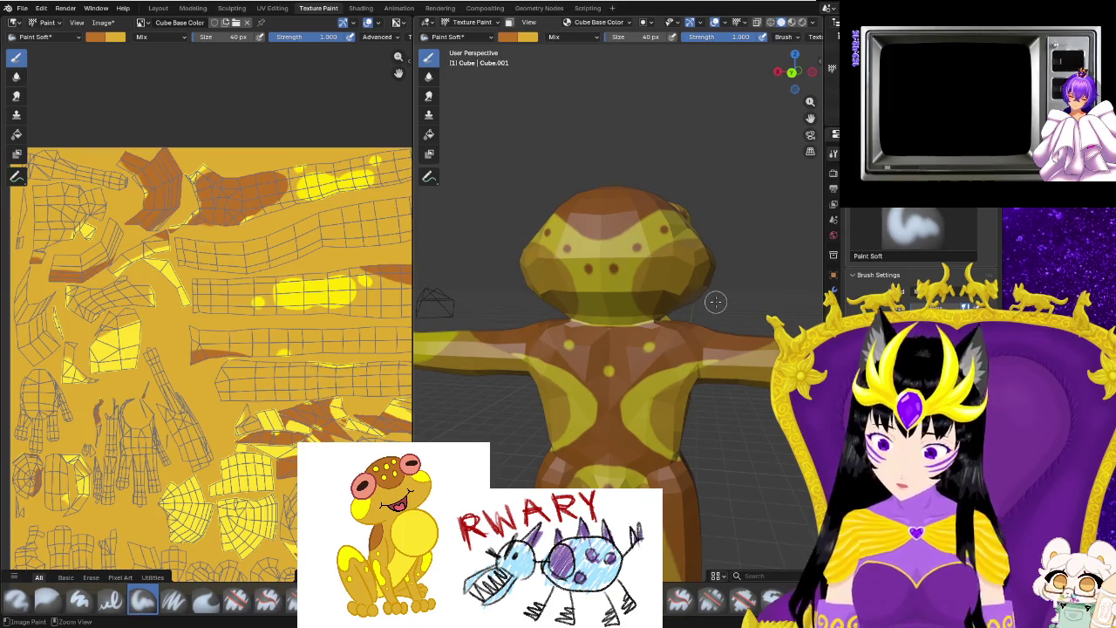
{"action": "mouse_move", "coordinate": [715, 301]}
{"action": "middle_mouse_down"}
{"action": "mouse_move", "coordinate": [573, 353]}
{"action": "mouse_move", "coordinate": [663, 328]}
{"action": "middle_mouse_up"}
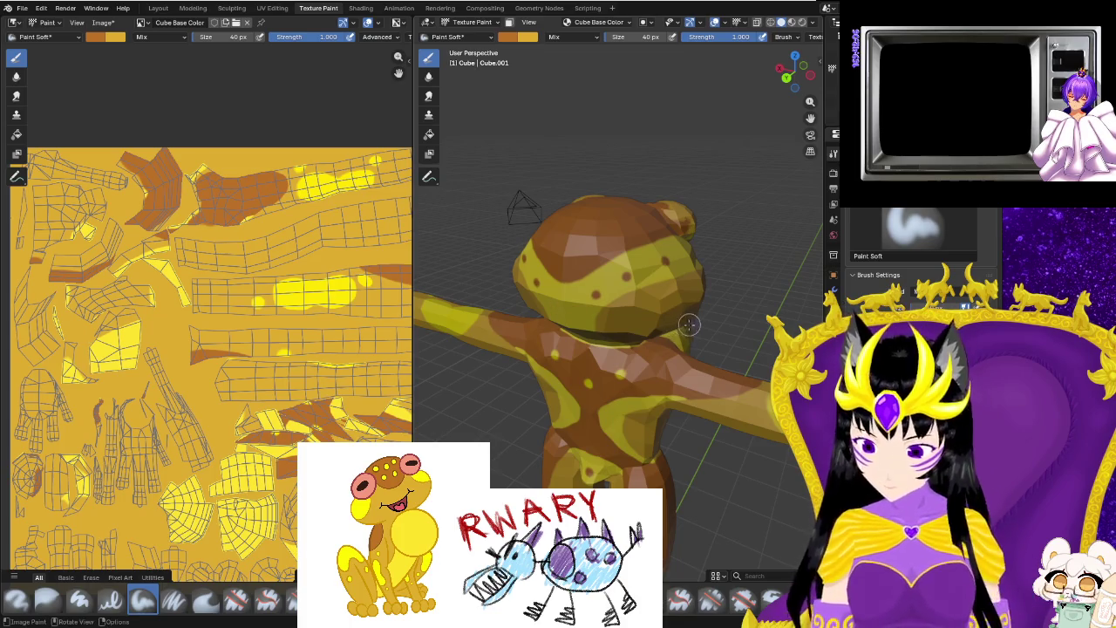
{"action": "middle_click_drag", "start_coordinate": [678, 328], "coordinate": [676, 335]}
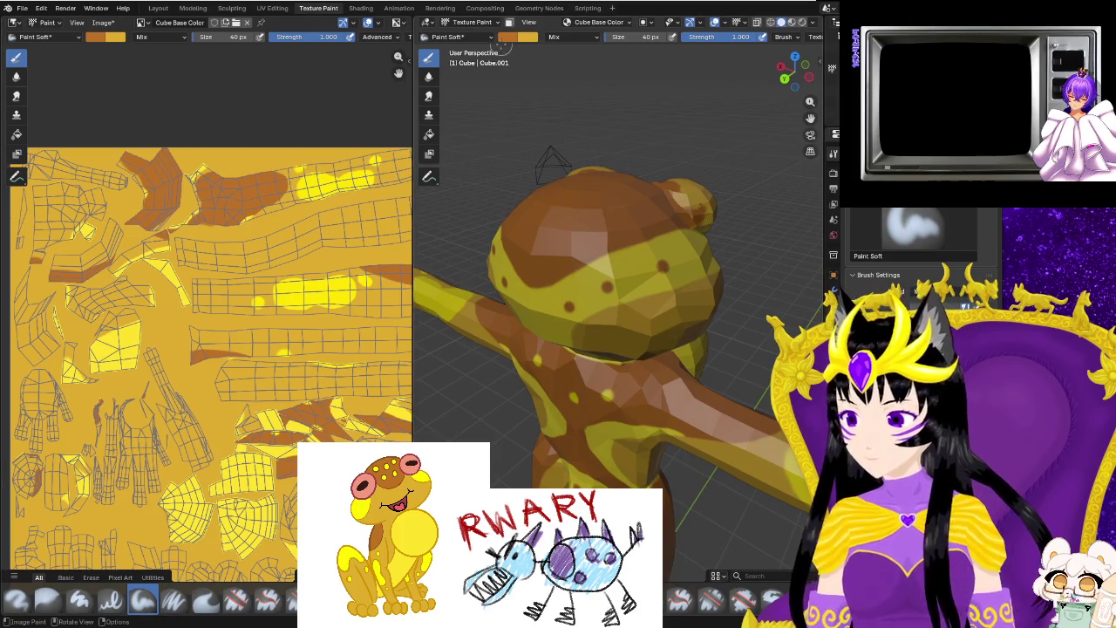
Sample yellow from the texture as brush colour and swap primary and secondary colours.
{"action": "left_click", "coordinate": [527, 37]}
{"action": "left_click", "coordinate": [617, 212]}
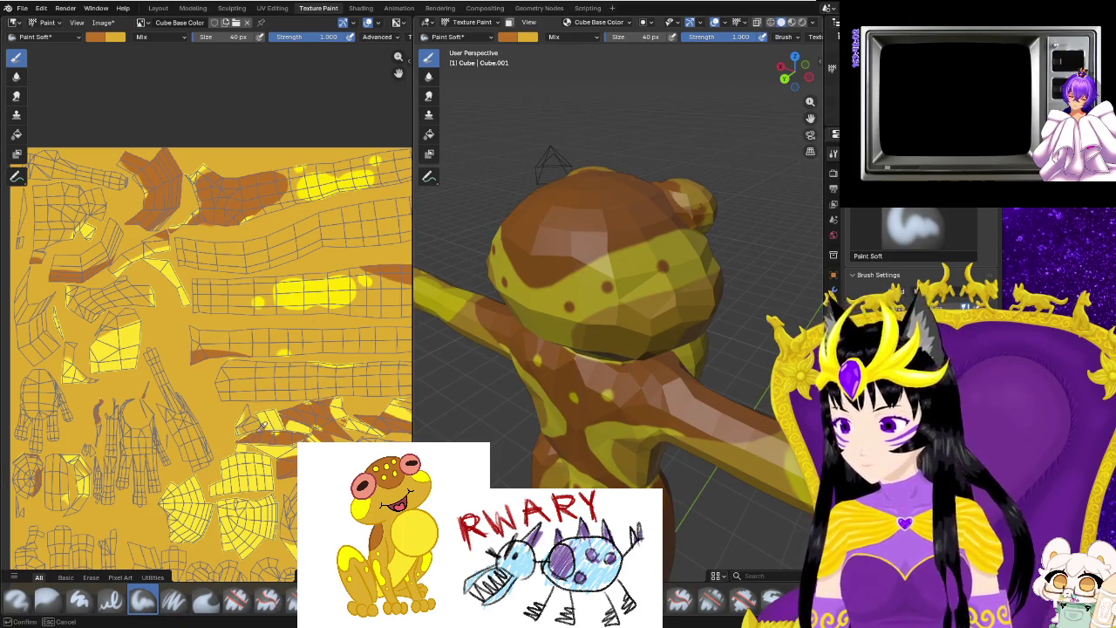
{"action": "left_click", "coordinate": [257, 463]}
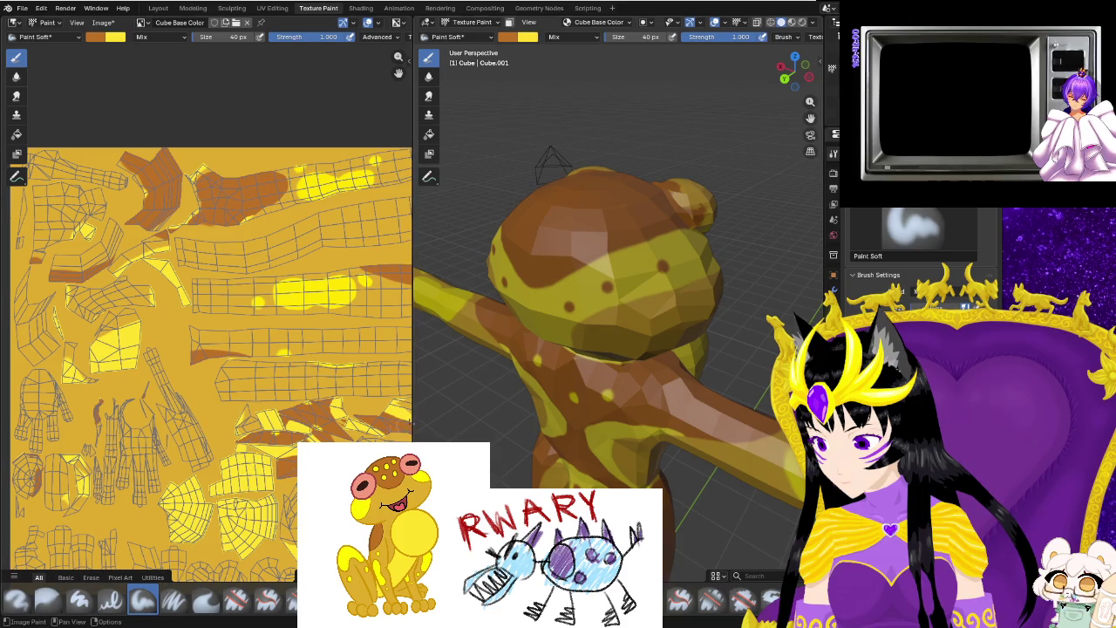
{"action": "key", "text": "x"}
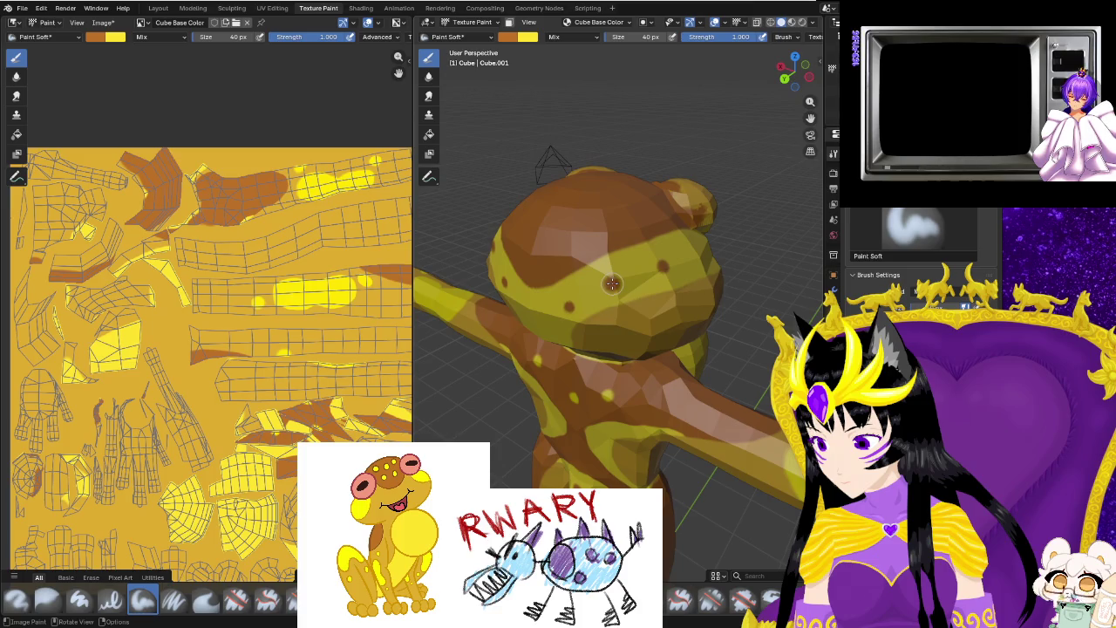
Look down on the frog's head and dab brown over a yellow spot.
{"action": "scroll", "coordinate": [607, 345], "scroll_direction": "up", "scroll_amount": 2}
{"action": "scroll", "coordinate": [611, 332], "scroll_direction": "up", "scroll_amount": 2}
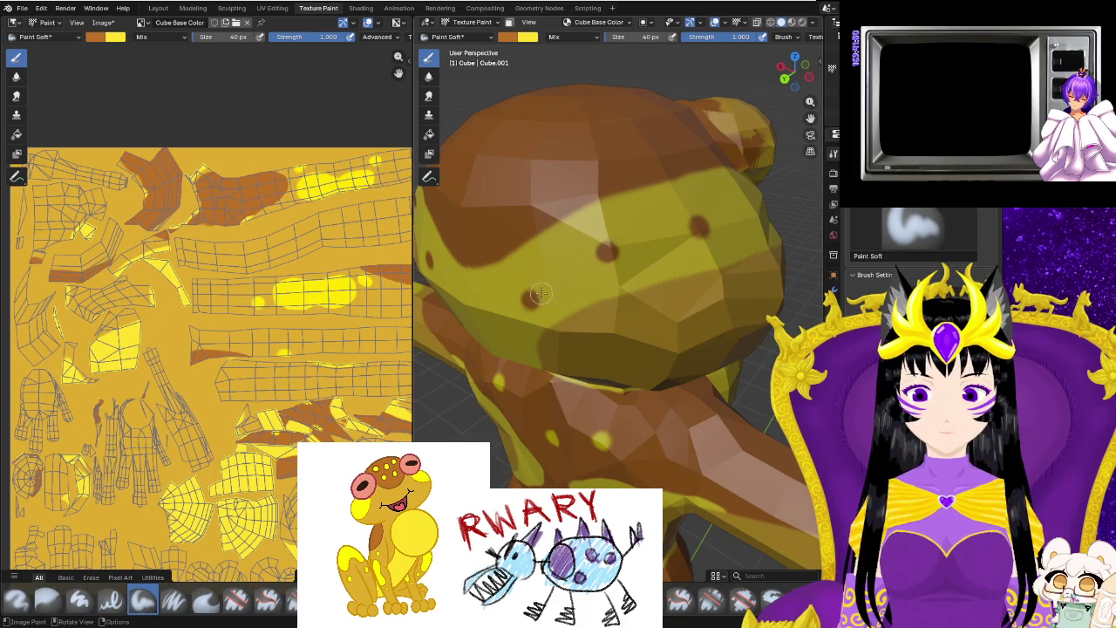
{"action": "mouse_move", "coordinate": [593, 302]}
{"action": "middle_mouse_down"}
{"action": "mouse_move", "coordinate": [531, 254]}
{"action": "mouse_move", "coordinate": [705, 324]}
{"action": "mouse_move", "coordinate": [482, 346]}
{"action": "mouse_move", "coordinate": [646, 397]}
{"action": "mouse_move", "coordinate": [614, 398]}
{"action": "mouse_move", "coordinate": [626, 478]}
{"action": "mouse_move", "coordinate": [614, 475]}
{"action": "middle_mouse_up"}
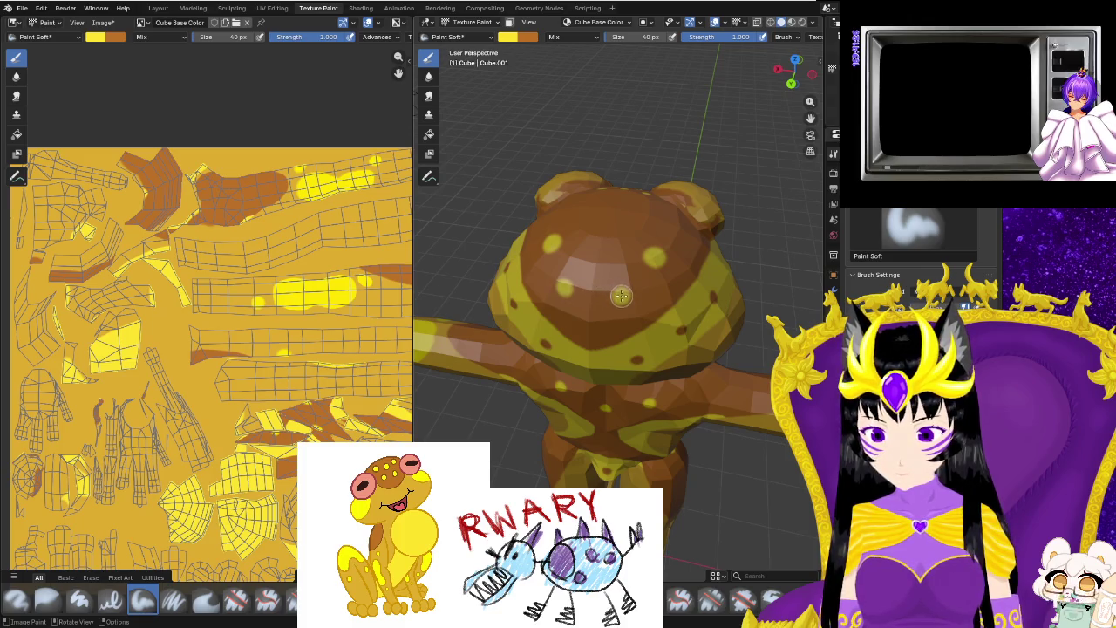
{"action": "middle_click_drag", "start_coordinate": [619, 297], "coordinate": [591, 318]}
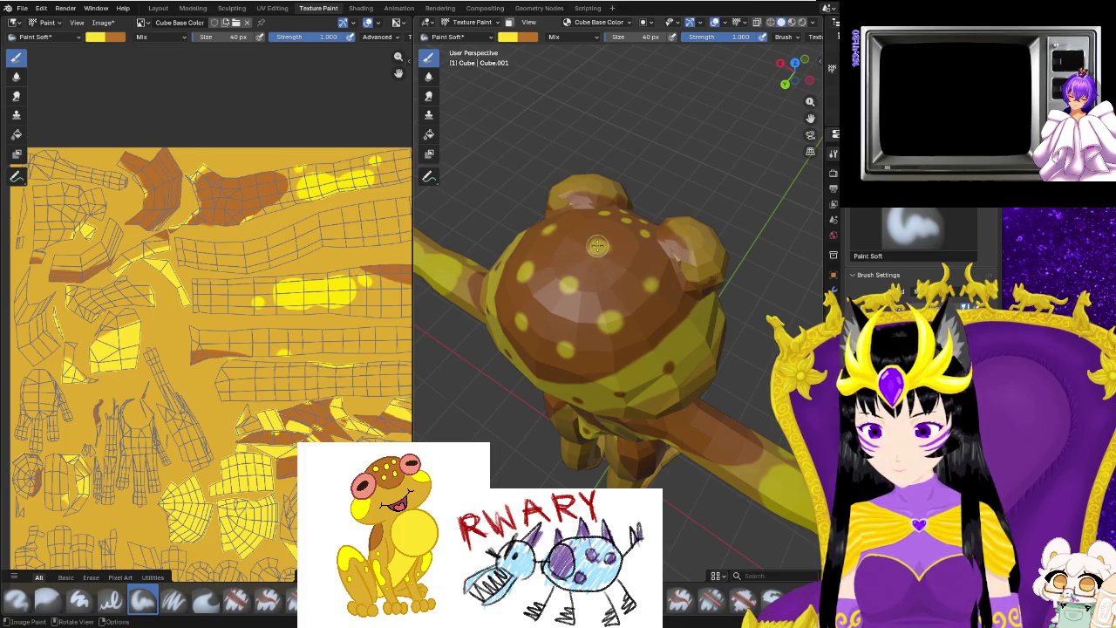
{"action": "middle_click_drag", "start_coordinate": [599, 247], "coordinate": [562, 174]}
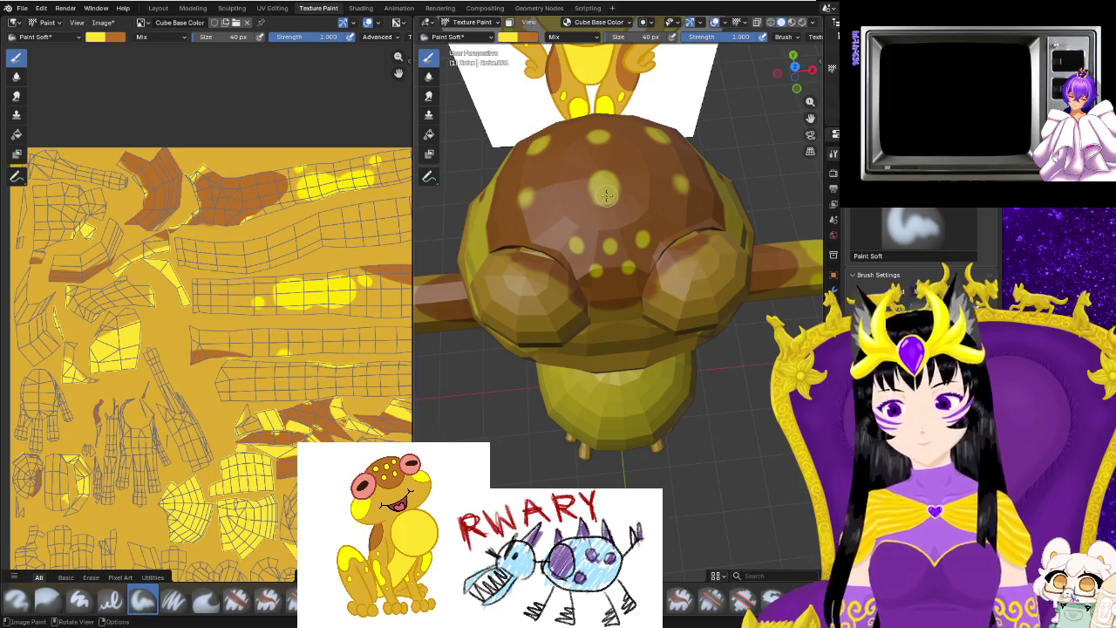
{"action": "left_click", "coordinate": [606, 195]}
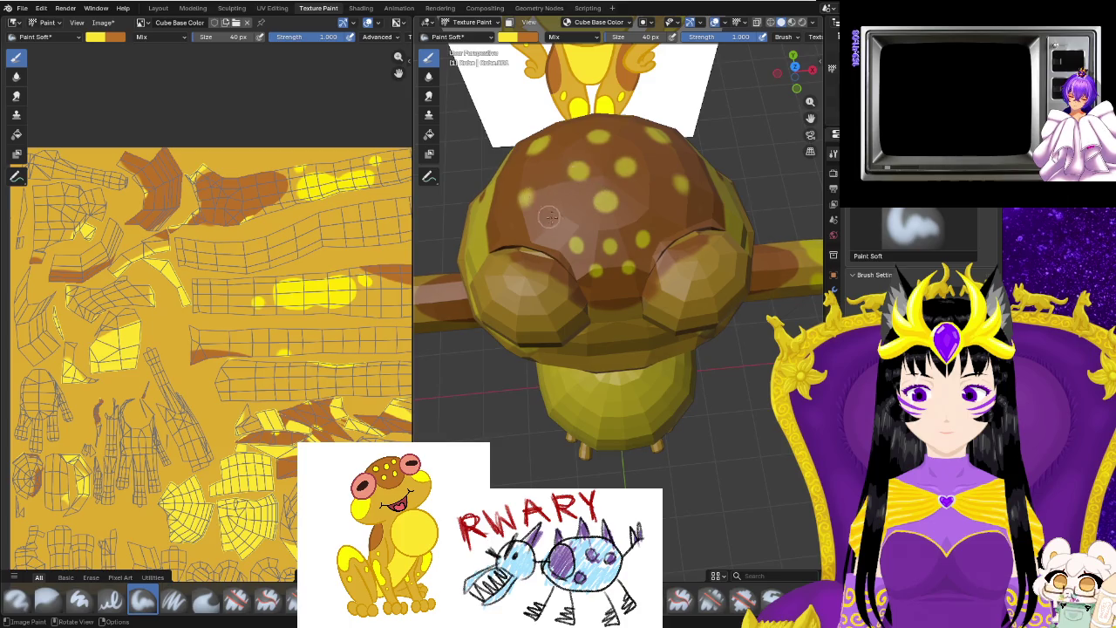
Paint a round yellow spot on the head, then swap back to orange as main colour.
{"action": "middle_click_drag", "start_coordinate": [549, 217], "coordinate": [599, 203]}
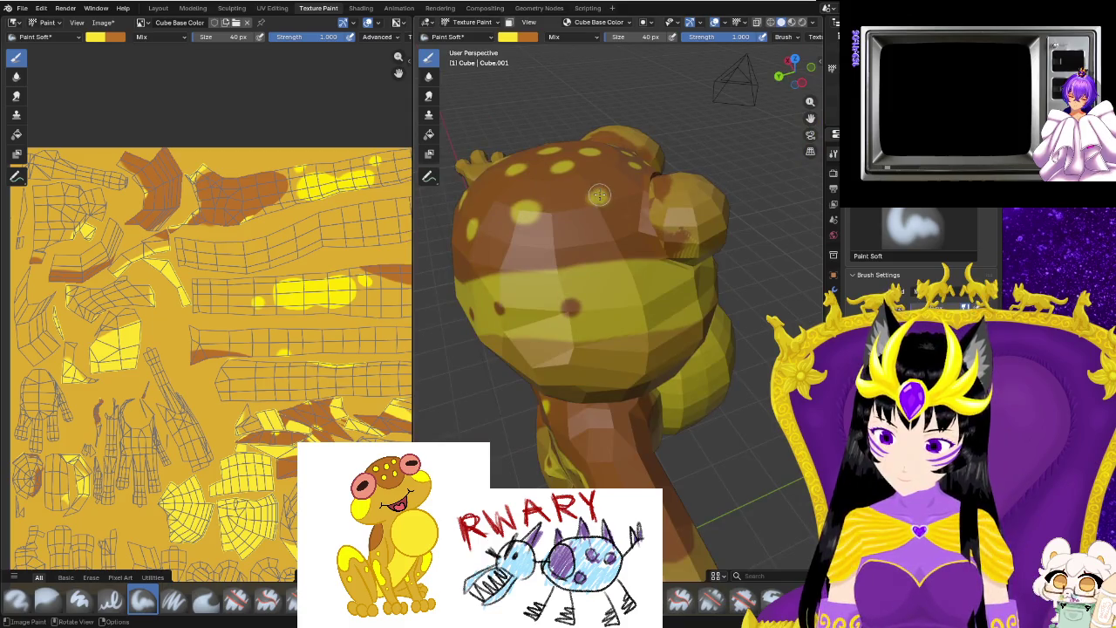
{"action": "mouse_move", "coordinate": [596, 201]}
{"action": "middle_mouse_down"}
{"action": "mouse_move", "coordinate": [609, 214]}
{"action": "mouse_move", "coordinate": [600, 273]}
{"action": "mouse_move", "coordinate": [552, 301]}
{"action": "mouse_move", "coordinate": [589, 247]}
{"action": "middle_mouse_up"}
{"action": "key", "text": "x"}
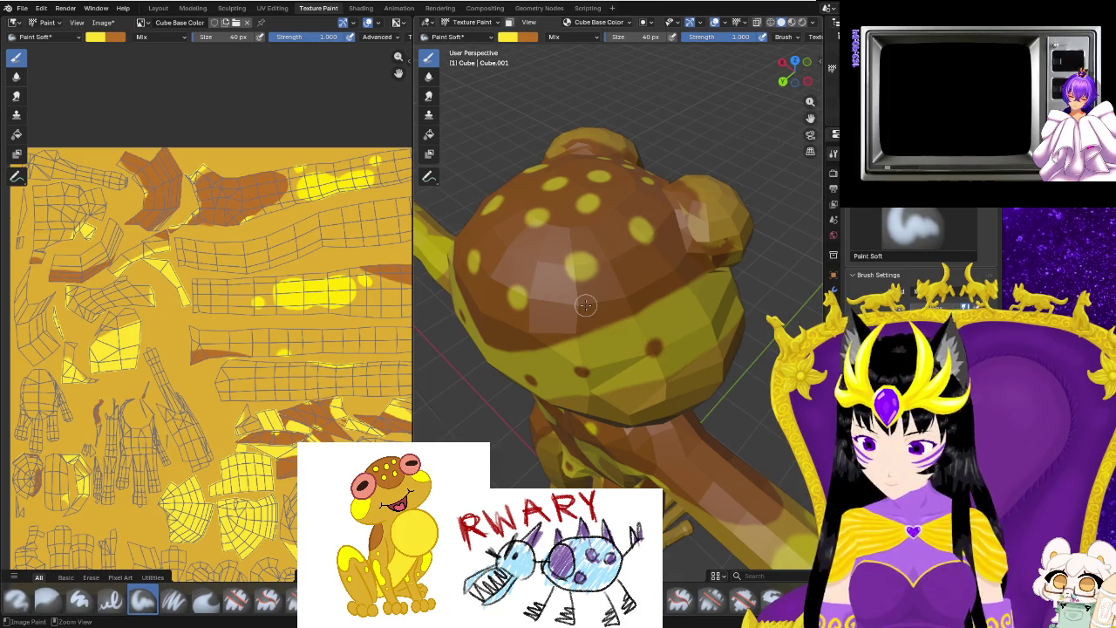
{"action": "left_click_drag", "start_coordinate": [566, 292], "coordinate": [558, 268]}
{"action": "key", "text": "x"}
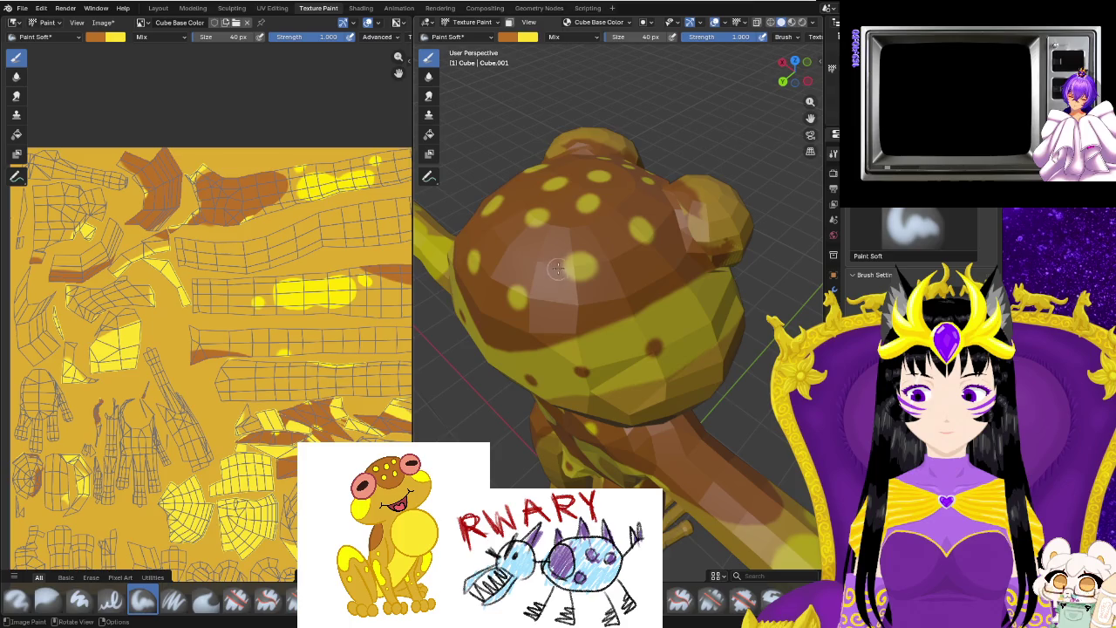
{"action": "mouse_move", "coordinate": [560, 304]}
{"action": "middle_mouse_down"}
{"action": "mouse_move", "coordinate": [732, 355]}
{"action": "mouse_move", "coordinate": [528, 440]}
{"action": "mouse_move", "coordinate": [592, 422]}
{"action": "mouse_move", "coordinate": [531, 433]}
{"action": "middle_mouse_up"}
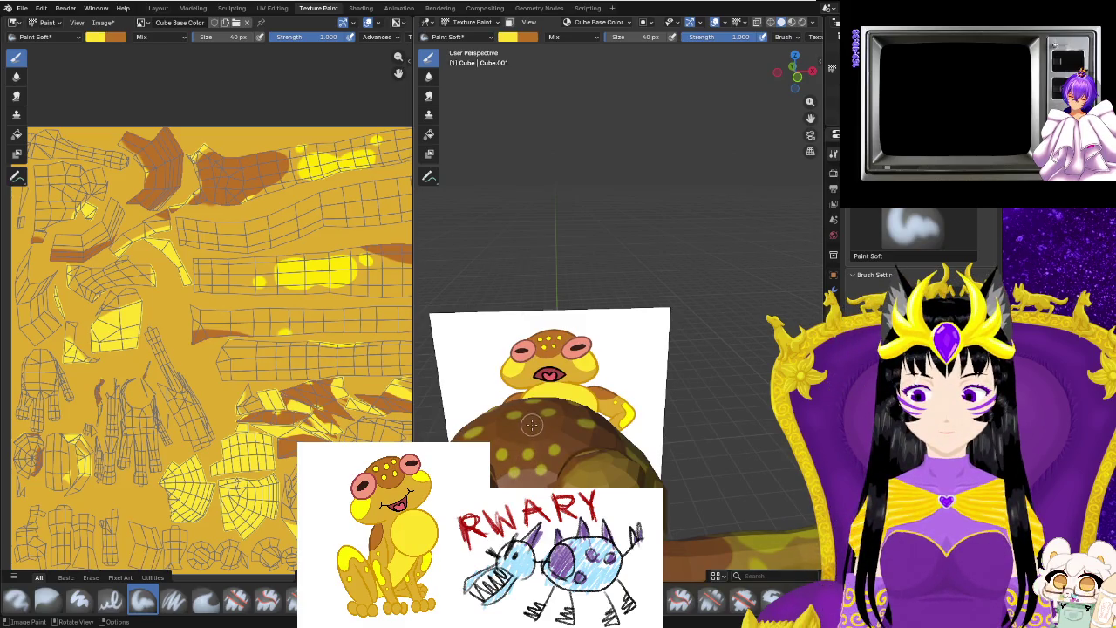
Make orange the main paint colour with yellow as secondary.
{"action": "middle_click_drag", "start_coordinate": [578, 437], "coordinate": [558, 409]}
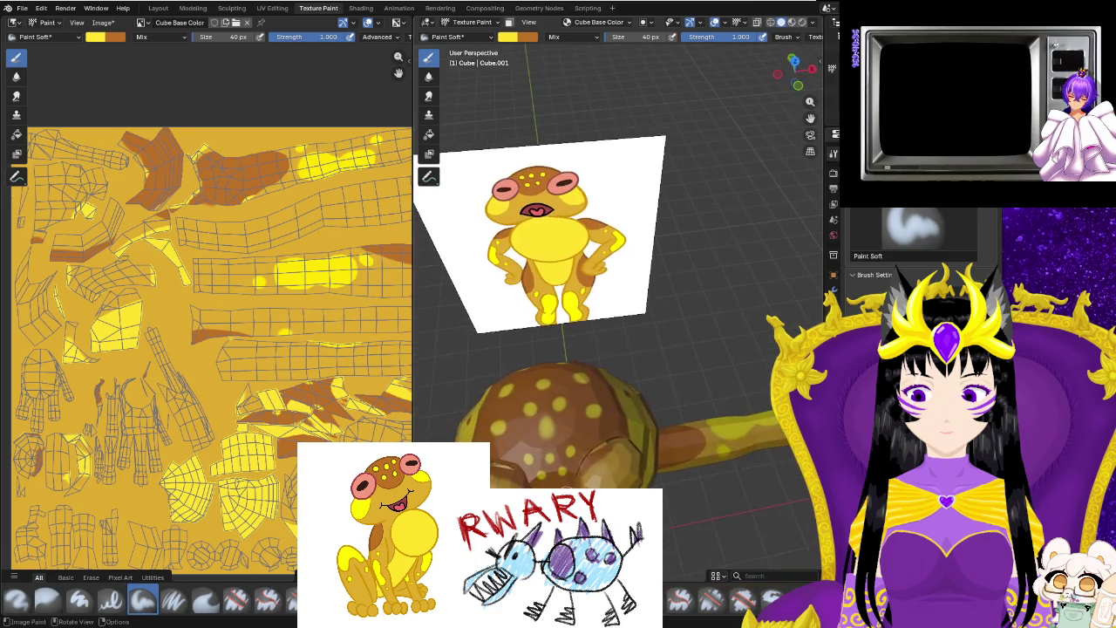
{"action": "middle_click_drag", "start_coordinate": [516, 471], "coordinate": [571, 459]}
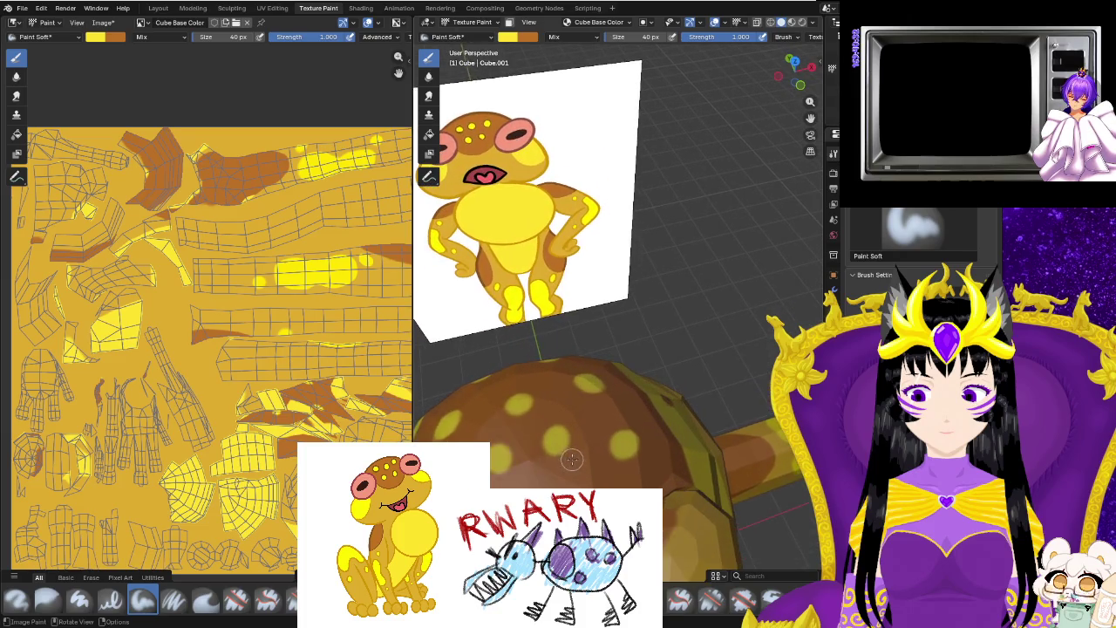
{"action": "key", "text": "x"}
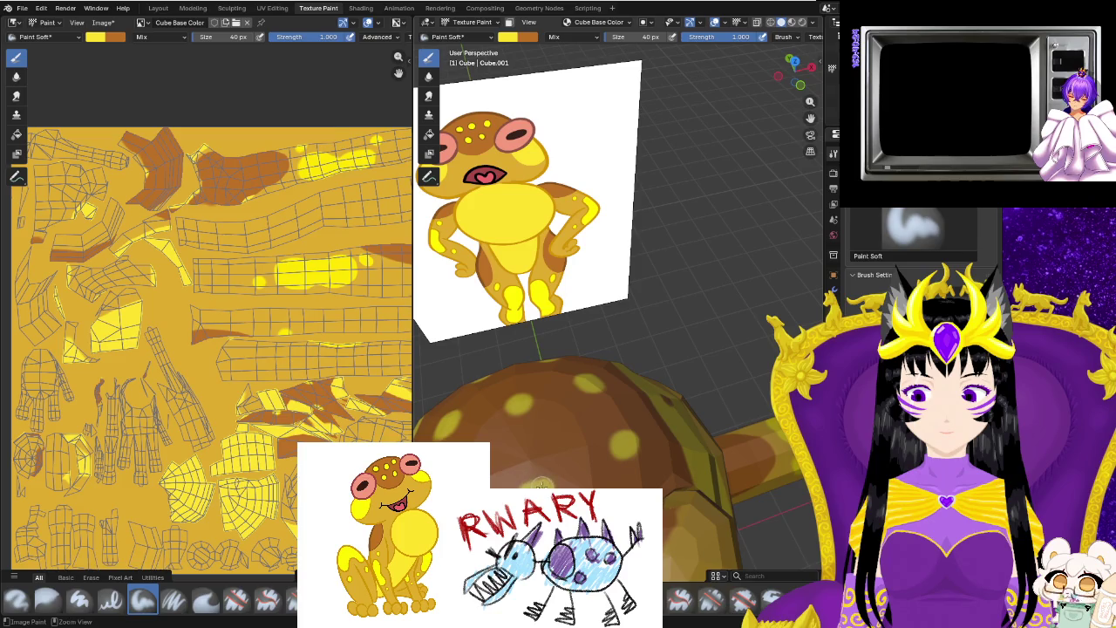
{"action": "middle_click_drag", "start_coordinate": [534, 486], "coordinate": [509, 479]}
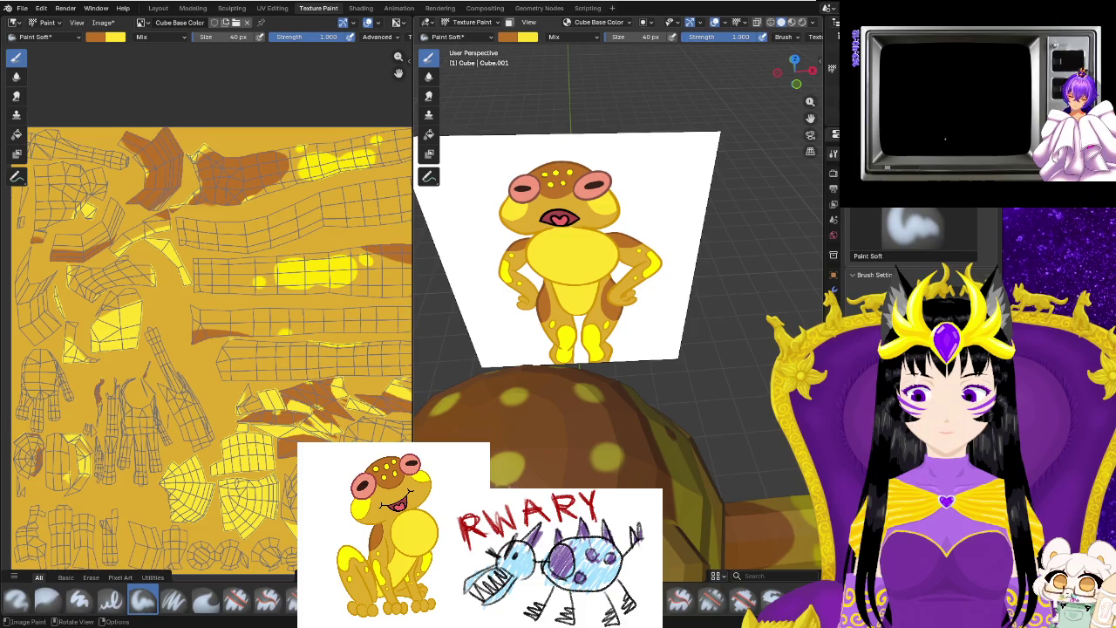
Orbit and zoom to inspect the frog's top, front and back.
{"action": "middle_click_drag", "start_coordinate": [663, 436], "coordinate": [795, 471]}
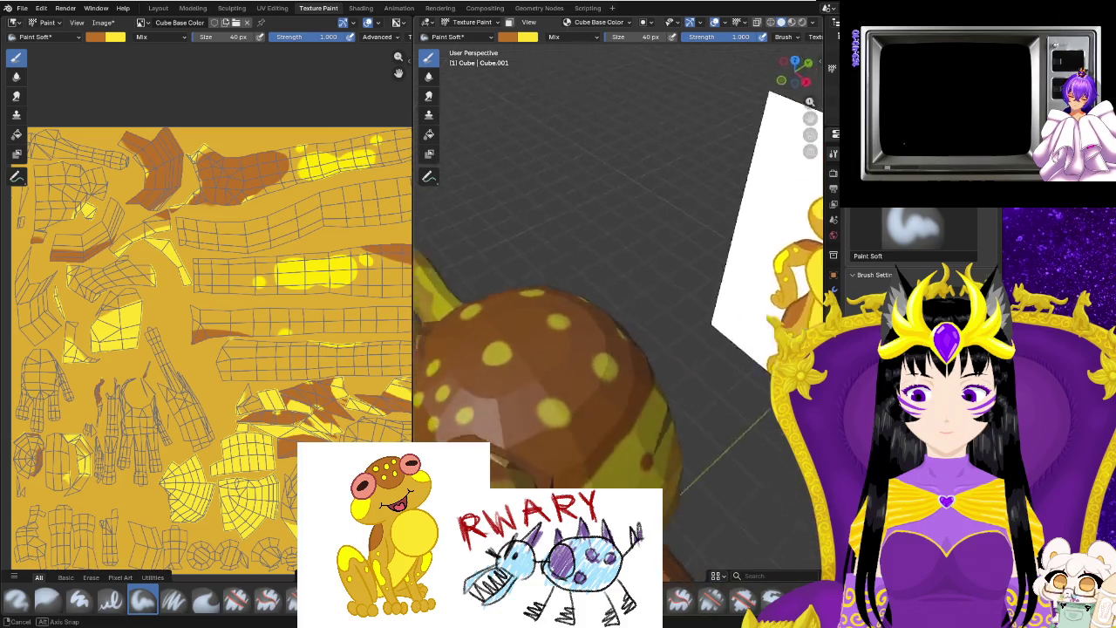
{"action": "mouse_move", "coordinate": [666, 396]}
{"action": "middle_mouse_down"}
{"action": "mouse_move", "coordinate": [671, 162]}
{"action": "mouse_move", "coordinate": [720, 451]}
{"action": "mouse_move", "coordinate": [736, 440]}
{"action": "middle_mouse_up"}
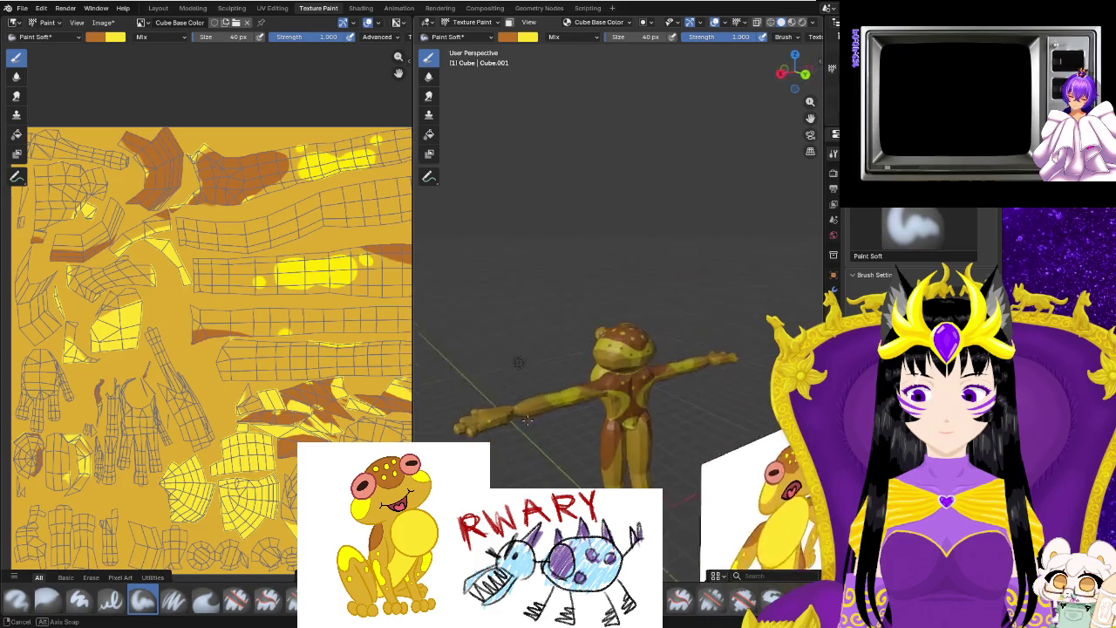
{"action": "mouse_move", "coordinate": [736, 440]}
{"action": "middle_mouse_down"}
{"action": "mouse_move", "coordinate": [716, 476]}
{"action": "mouse_move", "coordinate": [695, 450]}
{"action": "middle_mouse_up"}
{"action": "scroll", "coordinate": [716, 476], "scroll_direction": "up", "scroll_amount": 2}
{"action": "scroll", "coordinate": [717, 476], "scroll_direction": "up", "scroll_amount": 2}
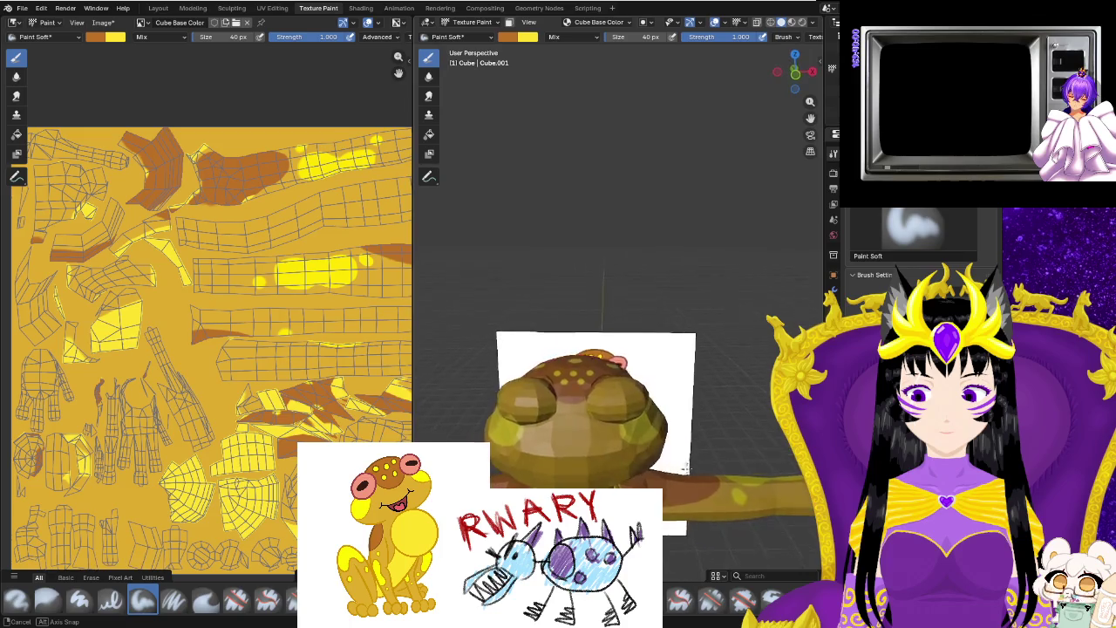
{"action": "scroll", "coordinate": [695, 450], "scroll_direction": "down", "scroll_amount": 3}
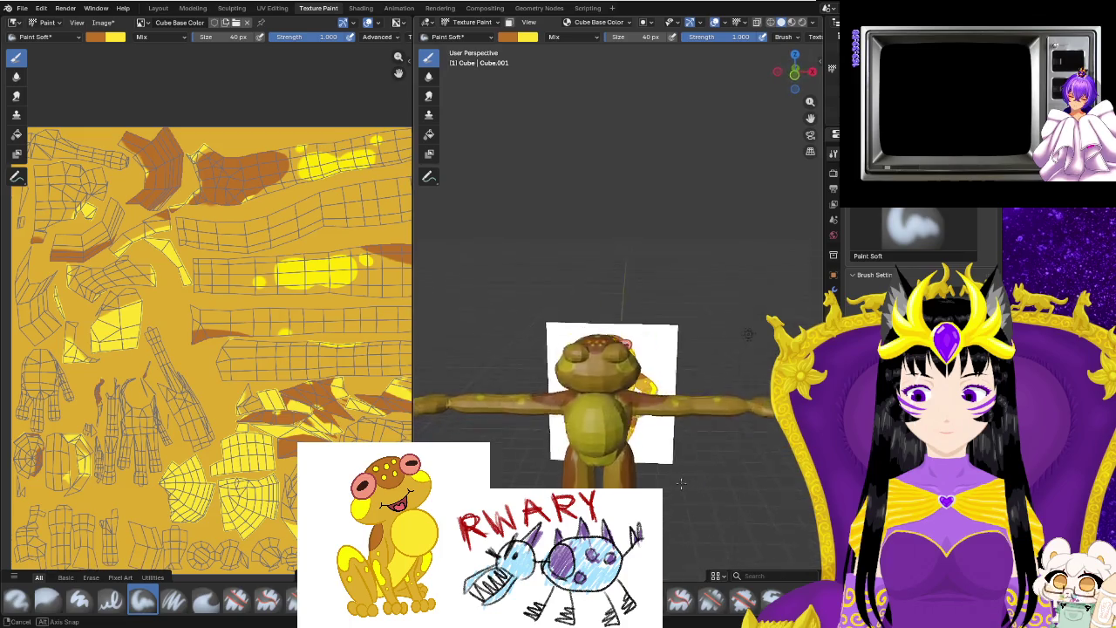
{"action": "middle_click_drag", "start_coordinate": [695, 450], "coordinate": [673, 507]}
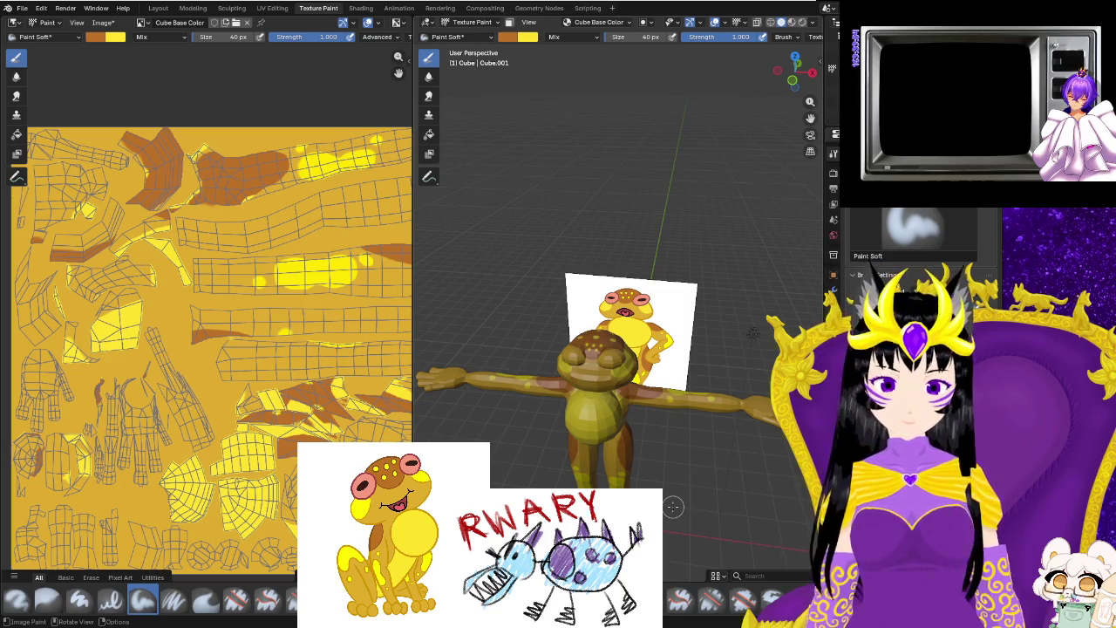
{"action": "mouse_move", "coordinate": [670, 502]}
{"action": "middle_mouse_down"}
{"action": "mouse_move", "coordinate": [469, 334]}
{"action": "mouse_move", "coordinate": [657, 458]}
{"action": "mouse_move", "coordinate": [566, 486]}
{"action": "middle_mouse_up"}
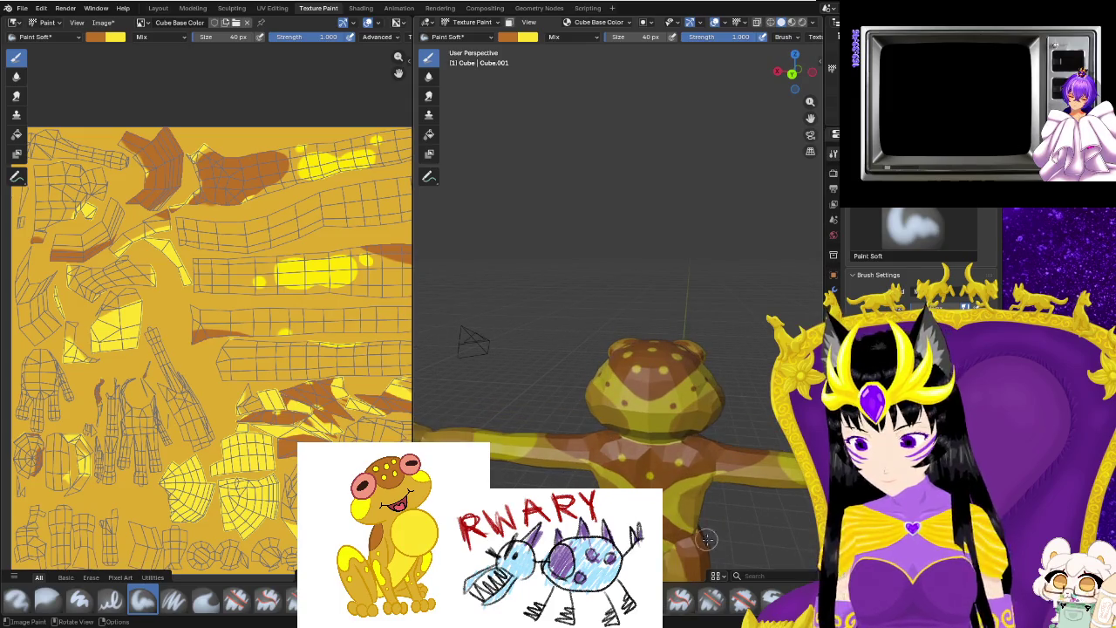
Dab a small yellow spot on the frog's brown back, then return to a front view.
{"action": "scroll", "coordinate": [680, 514], "scroll_direction": "up", "scroll_amount": 4}
{"action": "scroll", "coordinate": [609, 445], "scroll_direction": "up", "scroll_amount": 3}
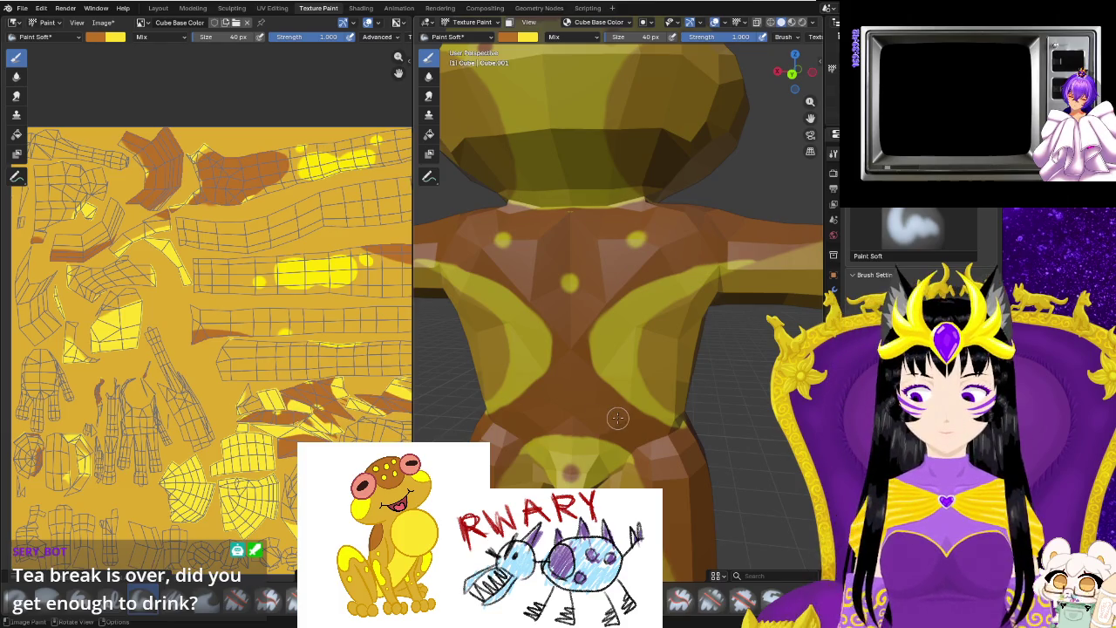
{"action": "key", "text": "x"}
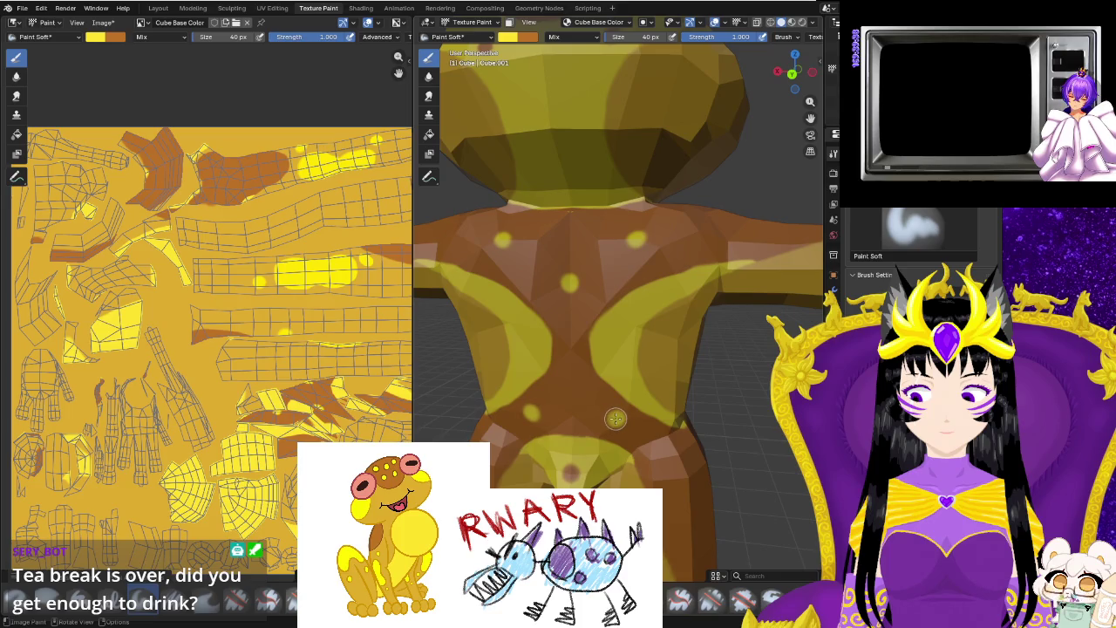
{"action": "middle_click_drag", "start_coordinate": [615, 419], "coordinate": [730, 399]}
{"action": "scroll", "coordinate": [655, 421], "scroll_direction": "down", "scroll_amount": 3}
{"action": "mouse_move", "coordinate": [767, 456]}
{"action": "middle_mouse_down"}
{"action": "mouse_move", "coordinate": [715, 491]}
{"action": "mouse_move", "coordinate": [738, 509]}
{"action": "mouse_move", "coordinate": [719, 220]}
{"action": "mouse_move", "coordinate": [728, 248]}
{"action": "middle_mouse_up"}
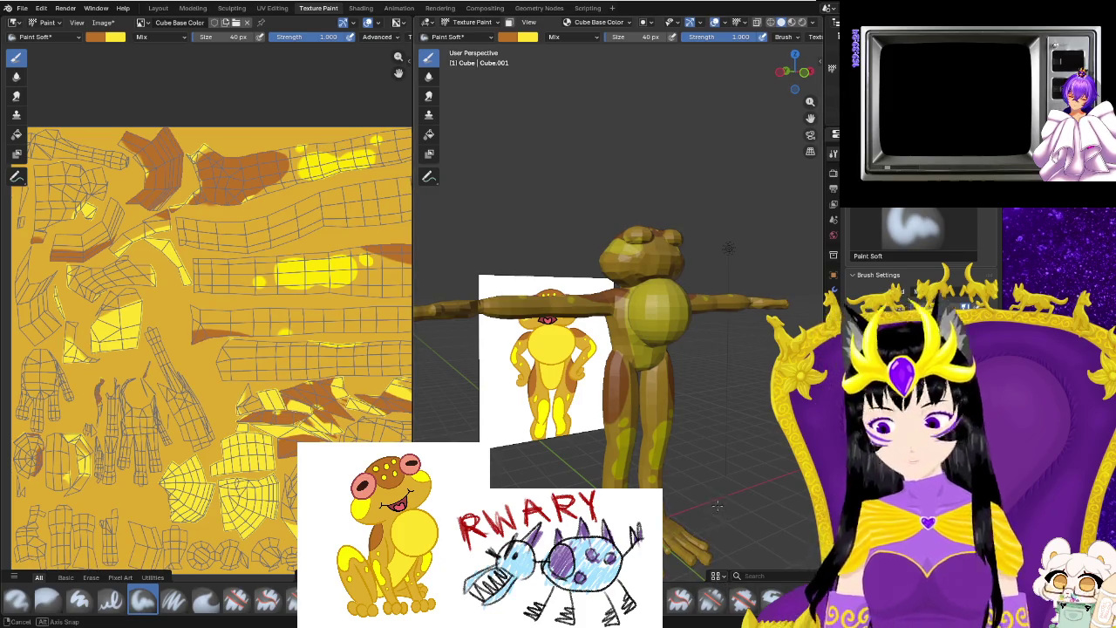
{"action": "middle_click_drag", "start_coordinate": [712, 514], "coordinate": [677, 516]}
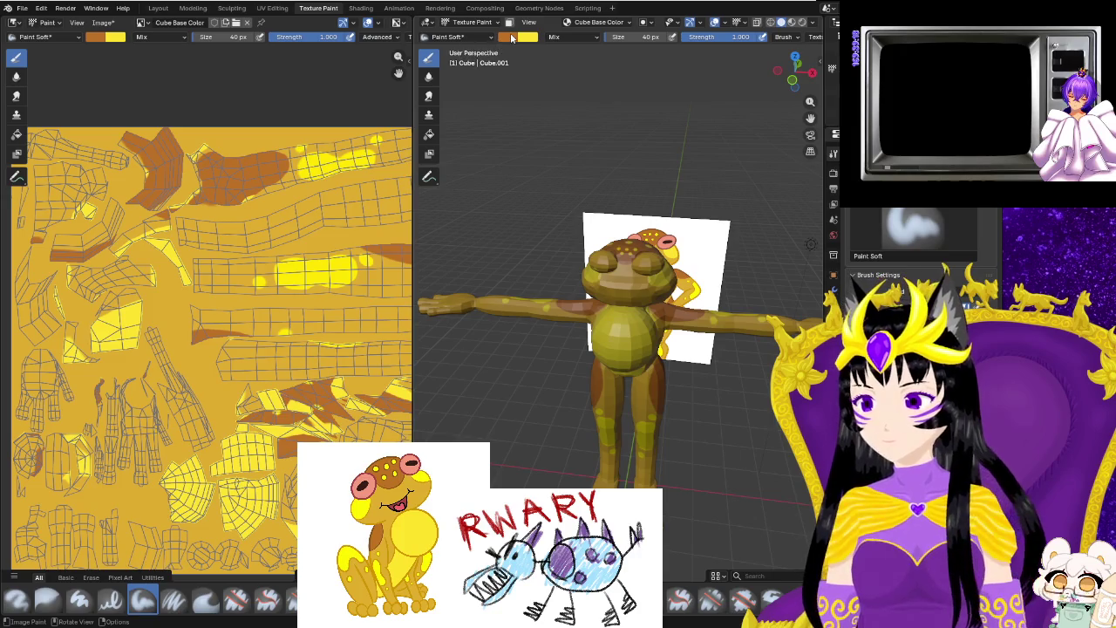
Sample pink from the reference's eye and paint it over the frog's eye bulge.
{"action": "right_click", "coordinate": [540, 61]}
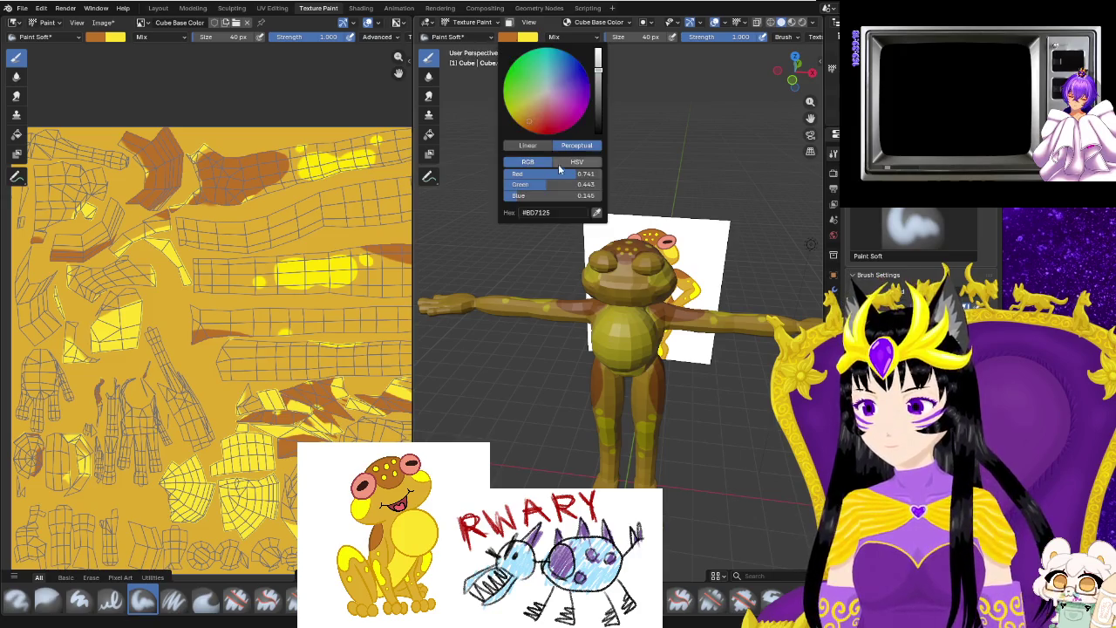
{"action": "left_click", "coordinate": [672, 231]}
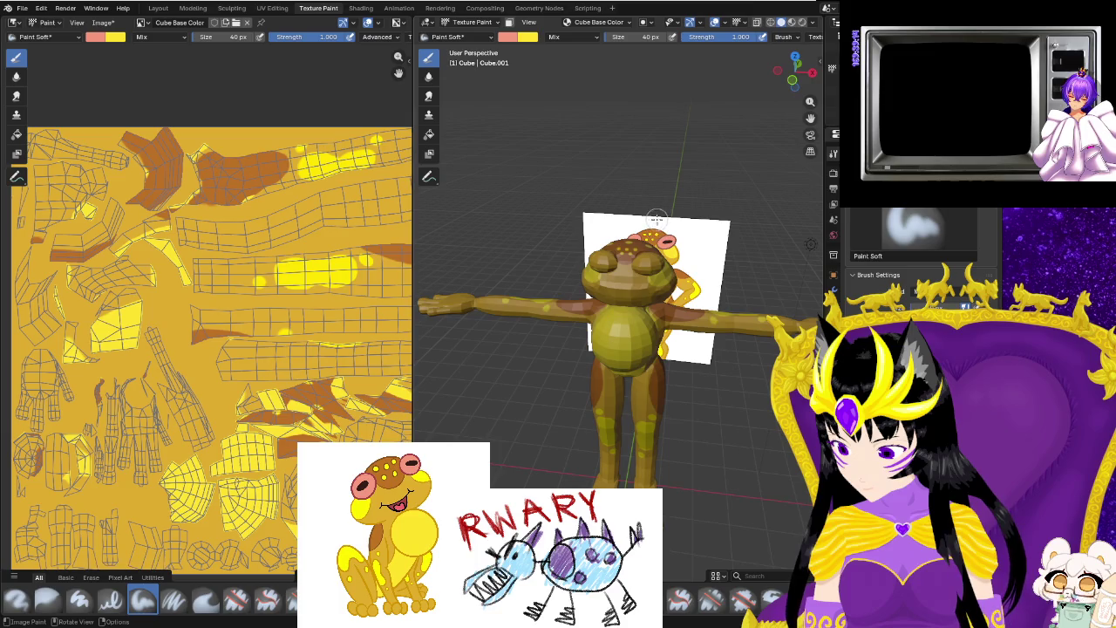
{"action": "scroll", "coordinate": [564, 298], "scroll_direction": "up", "scroll_amount": 2}
{"action": "scroll", "coordinate": [601, 332], "scroll_direction": "up", "scroll_amount": 2}
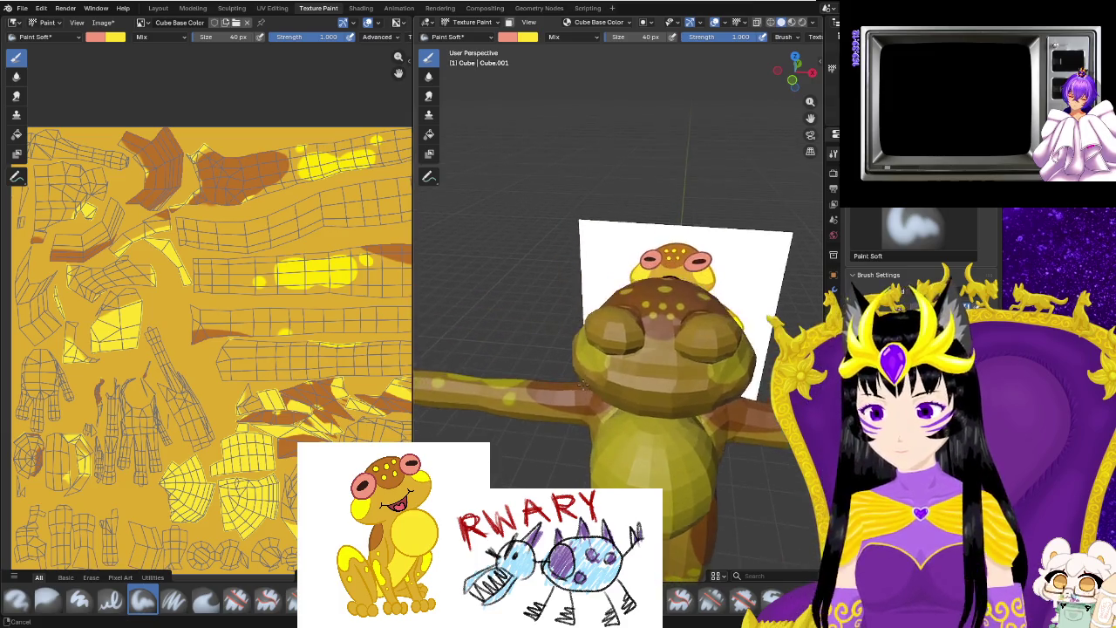
{"action": "scroll", "coordinate": [623, 351], "scroll_direction": "up", "scroll_amount": 2}
{"action": "mouse_move", "coordinate": [601, 338]}
{"action": "middle_mouse_down"}
{"action": "mouse_move", "coordinate": [662, 429]}
{"action": "mouse_move", "coordinate": [450, 368]}
{"action": "mouse_move", "coordinate": [668, 352]}
{"action": "middle_mouse_up"}
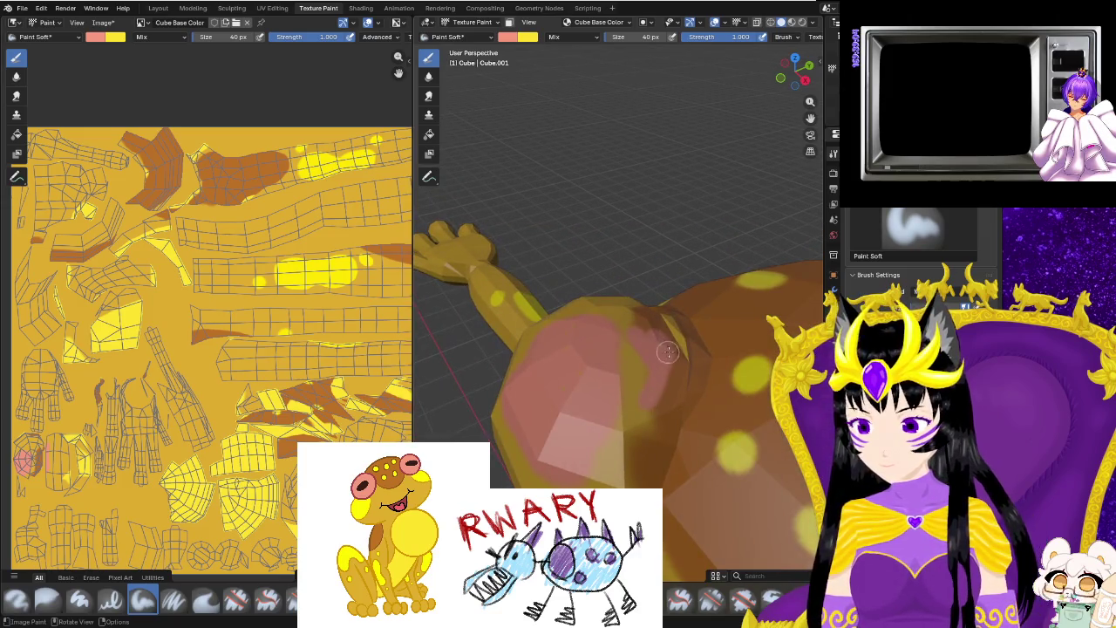
{"action": "left_click_drag", "start_coordinate": [667, 398], "coordinate": [633, 363]}
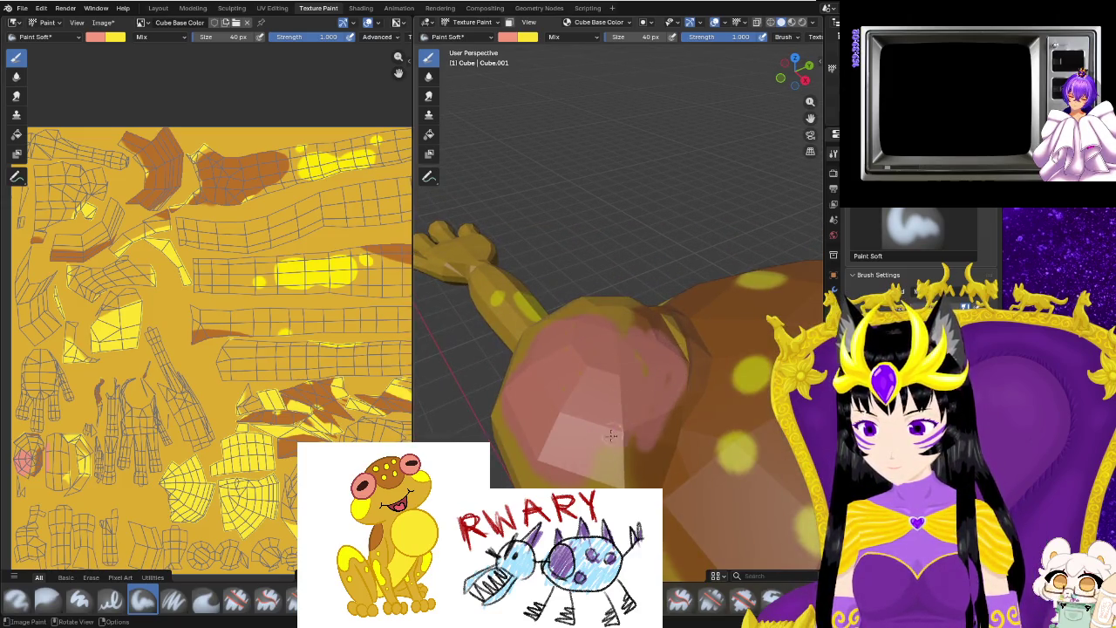
Extend the pink down the eye bulge and cover the yellow-green bleed beneath it.
{"action": "middle_click_drag", "start_coordinate": [610, 432], "coordinate": [704, 302]}
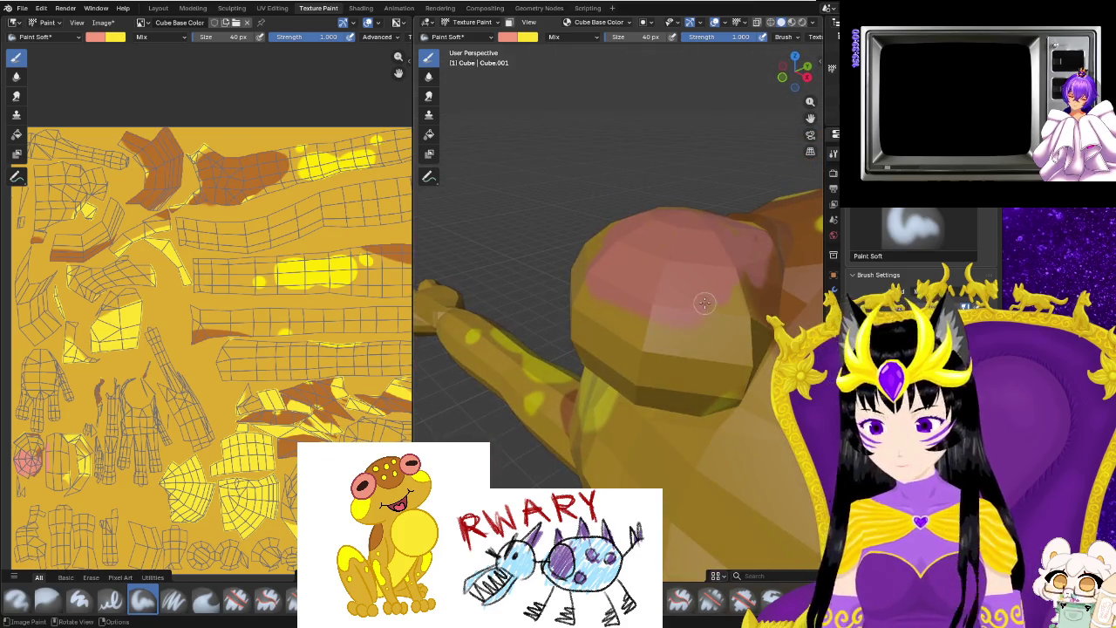
{"action": "middle_click_drag", "start_coordinate": [645, 323], "coordinate": [756, 217]}
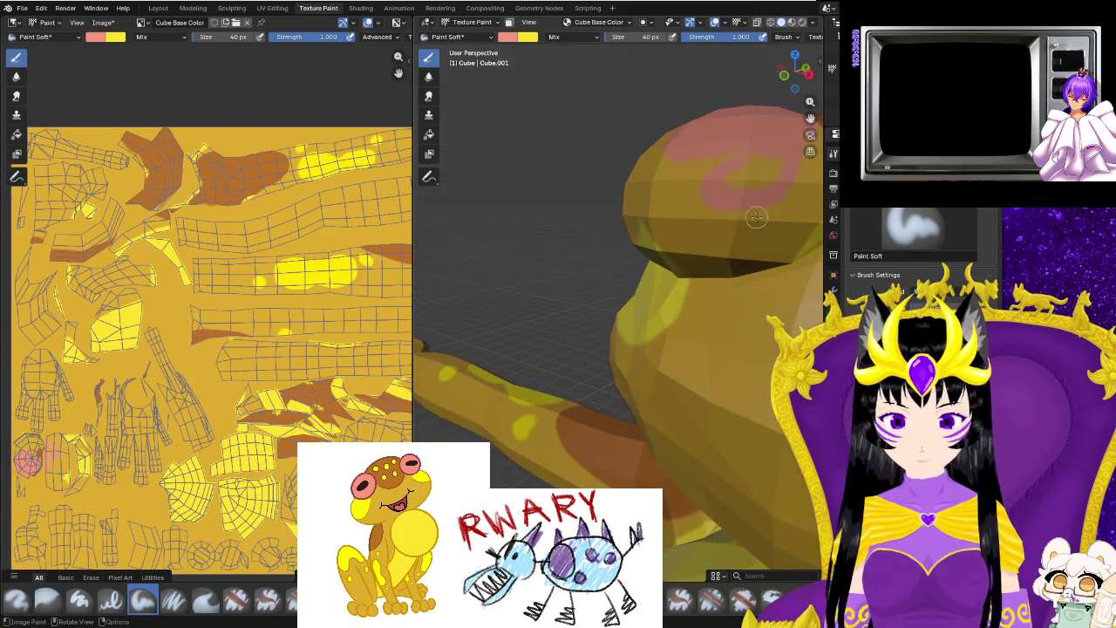
{"action": "middle_click_drag", "start_coordinate": [699, 240], "coordinate": [582, 316]}
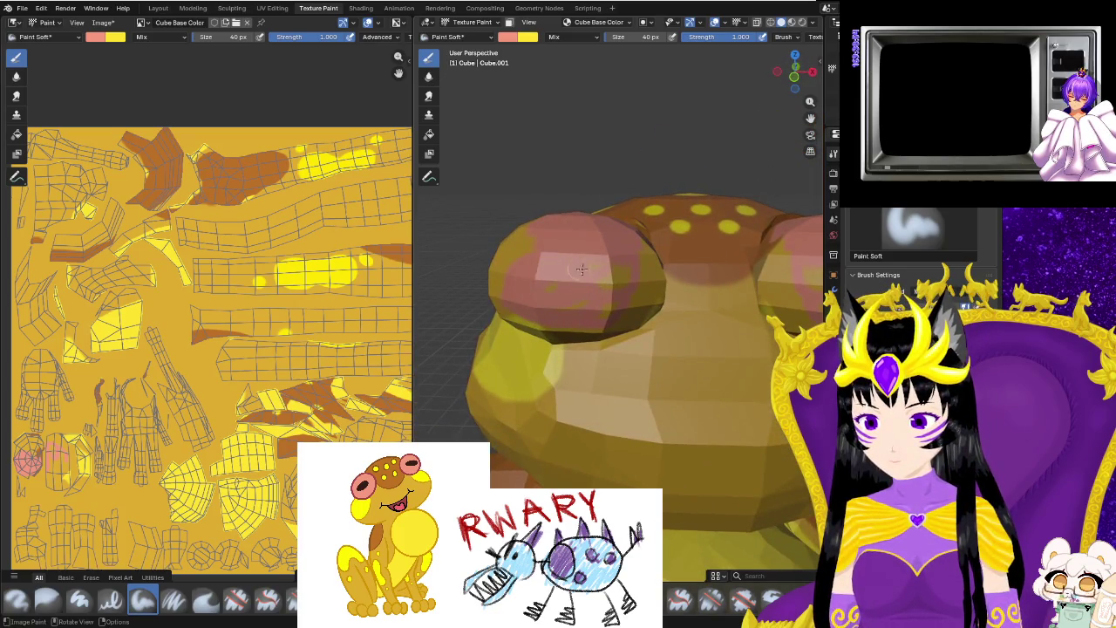
{"action": "middle_click_drag", "start_coordinate": [591, 311], "coordinate": [725, 205]}
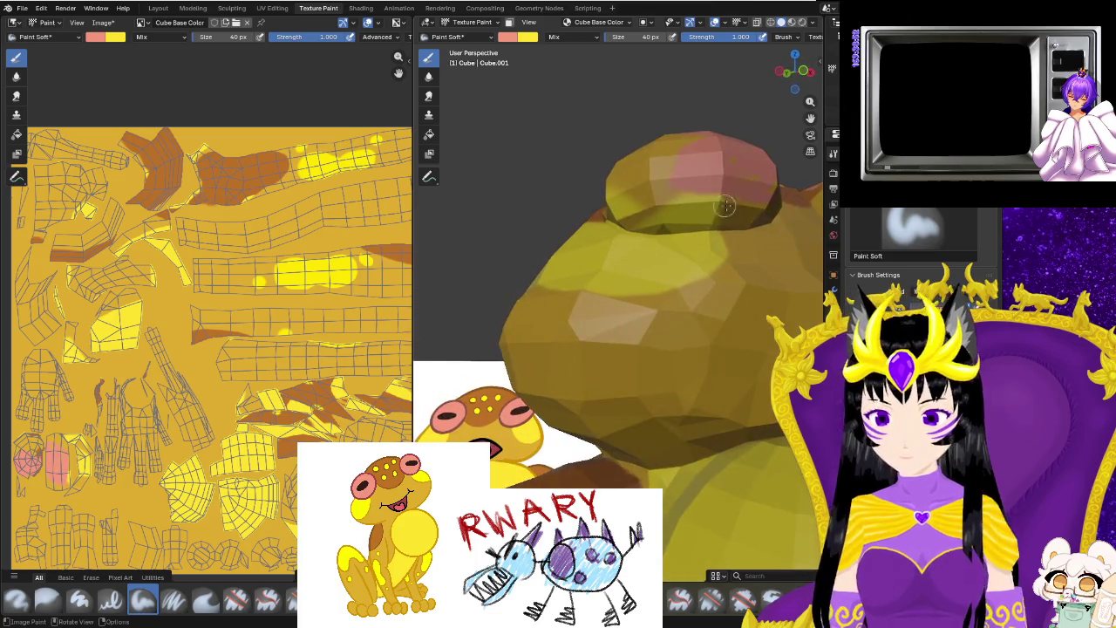
{"action": "left_click_drag", "start_coordinate": [747, 206], "coordinate": [717, 202]}
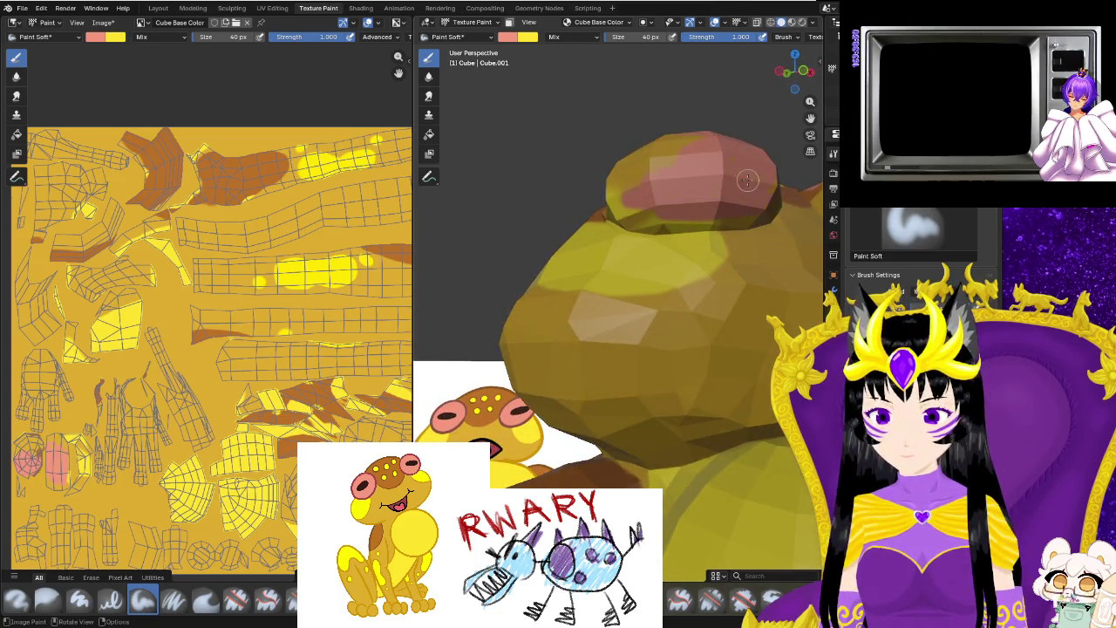
{"action": "middle_click_drag", "start_coordinate": [673, 180], "coordinate": [707, 282]}
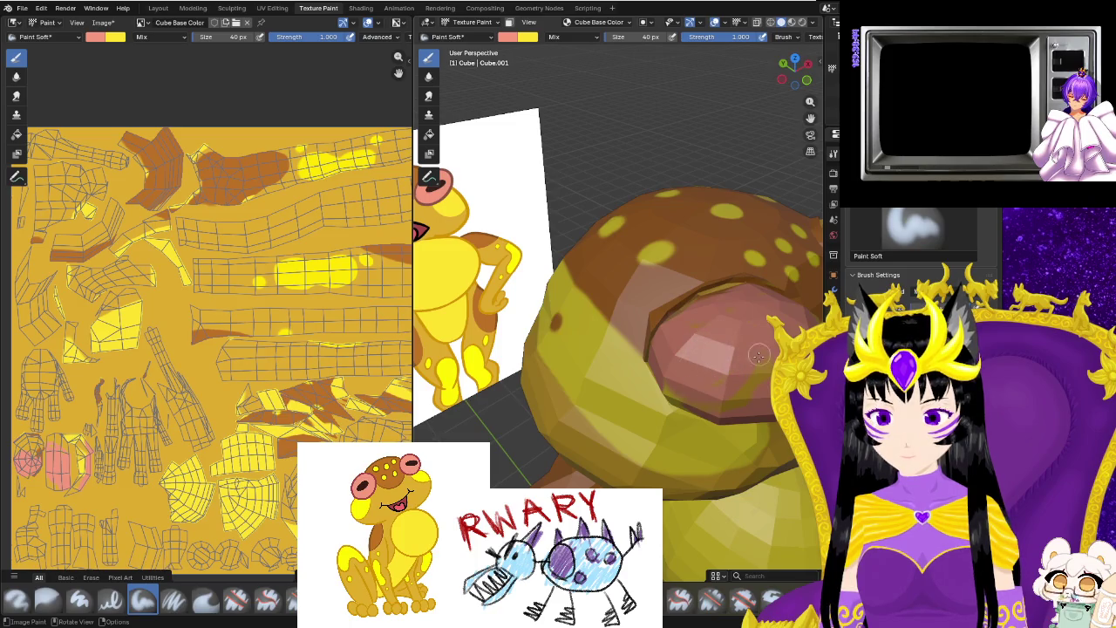
{"action": "mouse_move", "coordinate": [737, 401]}
{"action": "middle_mouse_down"}
{"action": "mouse_move", "coordinate": [654, 346]}
{"action": "mouse_move", "coordinate": [723, 309]}
{"action": "mouse_move", "coordinate": [637, 368]}
{"action": "mouse_move", "coordinate": [514, 311]}
{"action": "middle_mouse_up"}
{"action": "mouse_move", "coordinate": [513, 312]}
{"action": "left_mouse_down"}
{"action": "mouse_move", "coordinate": [646, 288]}
{"action": "mouse_move", "coordinate": [496, 317]}
{"action": "mouse_move", "coordinate": [501, 345]}
{"action": "mouse_move", "coordinate": [540, 357]}
{"action": "mouse_move", "coordinate": [470, 330]}
{"action": "left_mouse_up"}
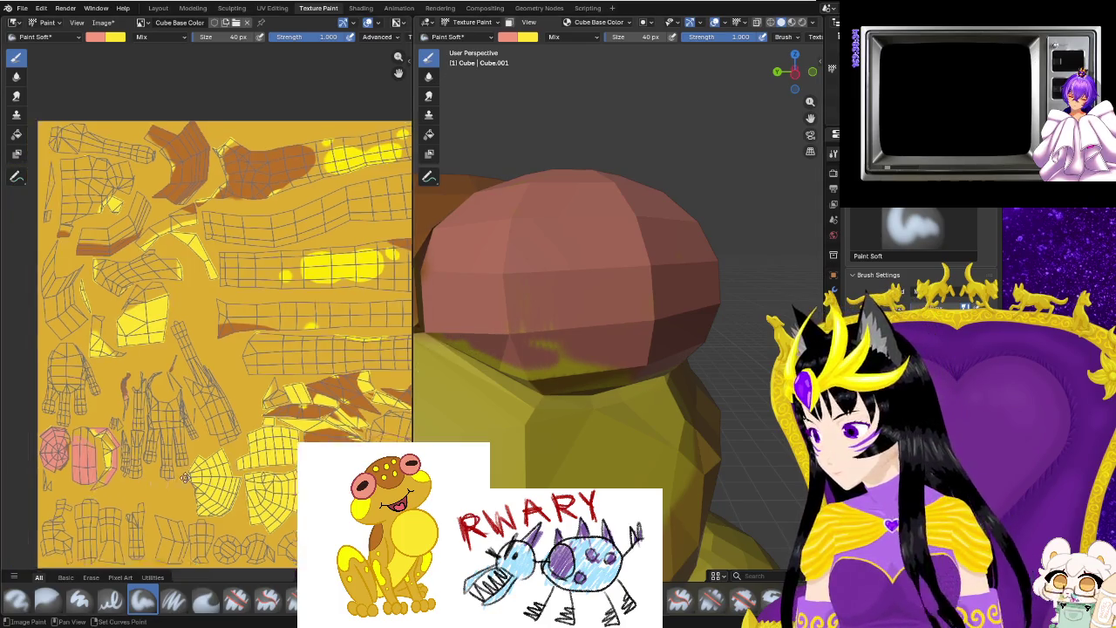
Zoom in on the painted eye area and switch to the UV Editing workspace.
{"action": "scroll", "coordinate": [290, 444], "scroll_direction": "up", "scroll_amount": 4}
{"action": "scroll", "coordinate": [262, 401], "scroll_direction": "up", "scroll_amount": 2}
{"action": "scroll", "coordinate": [218, 366], "scroll_direction": "up", "scroll_amount": 1}
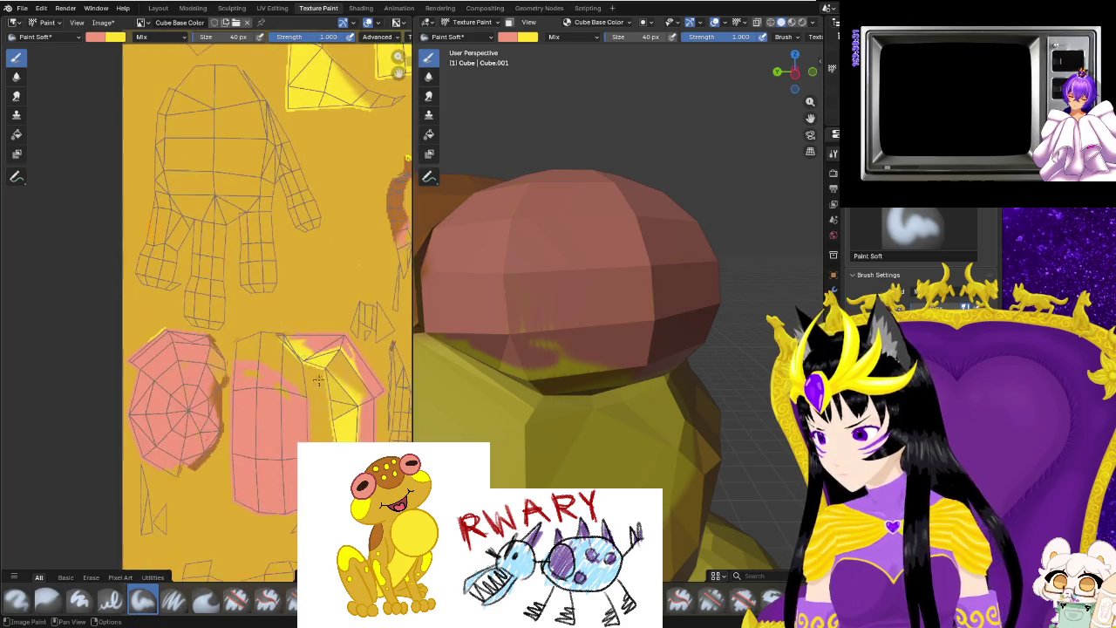
{"action": "scroll", "coordinate": [157, 313], "scroll_direction": "up", "scroll_amount": 2}
{"action": "scroll", "coordinate": [120, 279], "scroll_direction": "up", "scroll_amount": 2}
{"action": "middle_click_drag", "start_coordinate": [120, 279], "coordinate": [73, 262]}
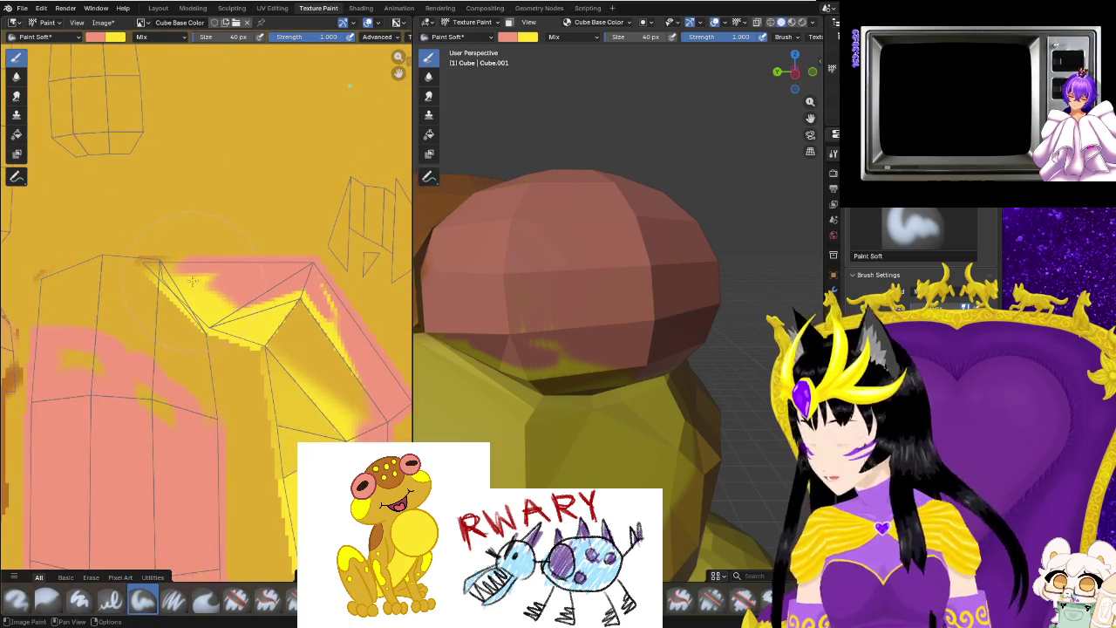
{"action": "left_click", "coordinate": [270, 9]}
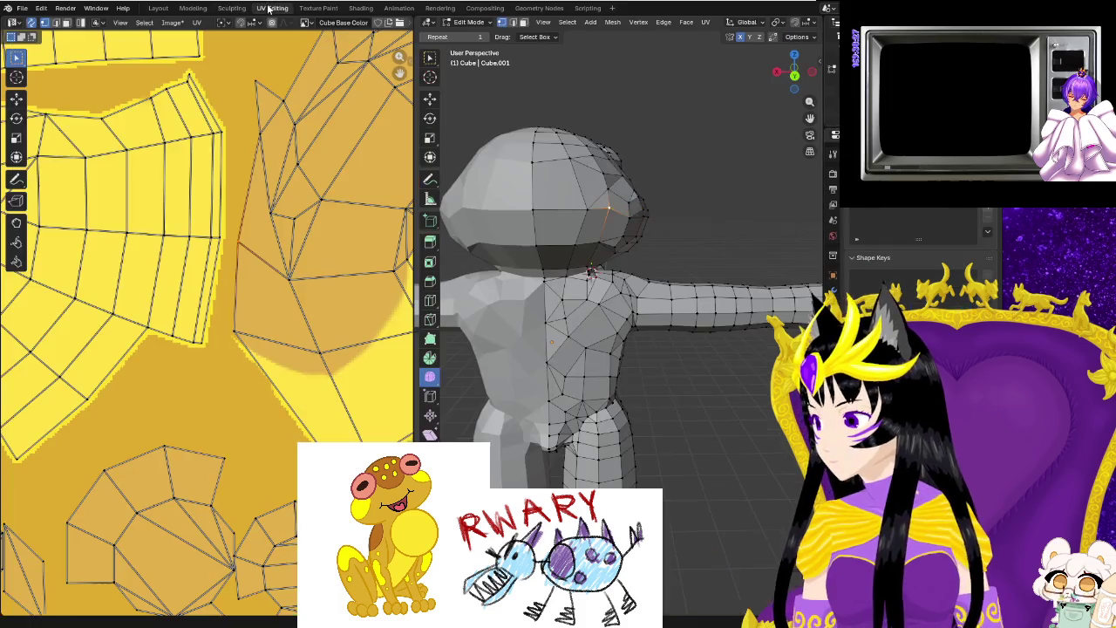
{"action": "scroll", "coordinate": [233, 266], "scroll_direction": "down", "scroll_amount": 3}
{"action": "scroll", "coordinate": [219, 357], "scroll_direction": "down", "scroll_amount": 2}
{"action": "scroll", "coordinate": [227, 366], "scroll_direction": "down", "scroll_amount": 2}
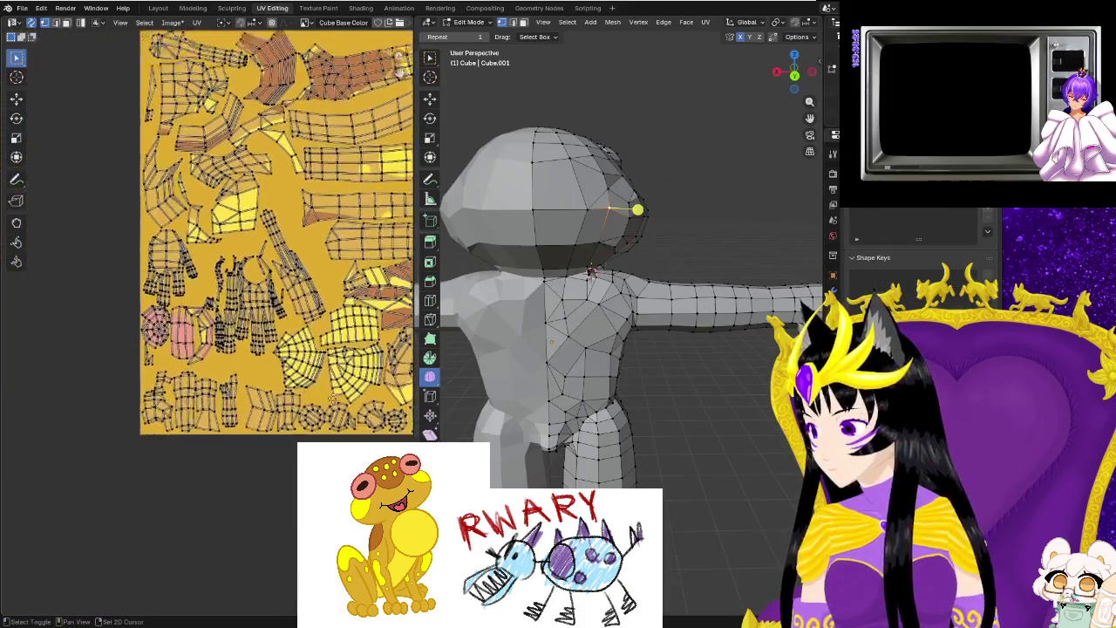
{"action": "scroll", "coordinate": [282, 380], "scroll_direction": "down", "scroll_amount": 2}
{"action": "scroll", "coordinate": [281, 380], "scroll_direction": "up", "scroll_amount": 2}
{"action": "scroll", "coordinate": [275, 357], "scroll_direction": "up", "scroll_amount": 3}
{"action": "scroll", "coordinate": [270, 336], "scroll_direction": "up", "scroll_amount": 2}
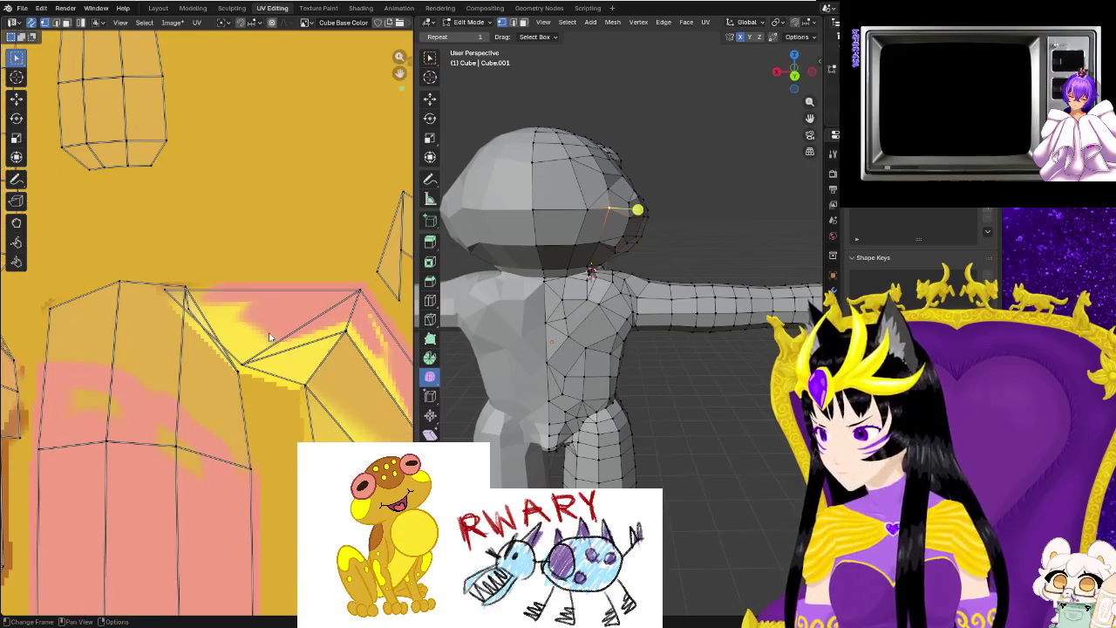
Move several UV vertices beside the eye island to new positions.
{"action": "left_click", "coordinate": [380, 278]}
{"action": "key", "text": "g"}
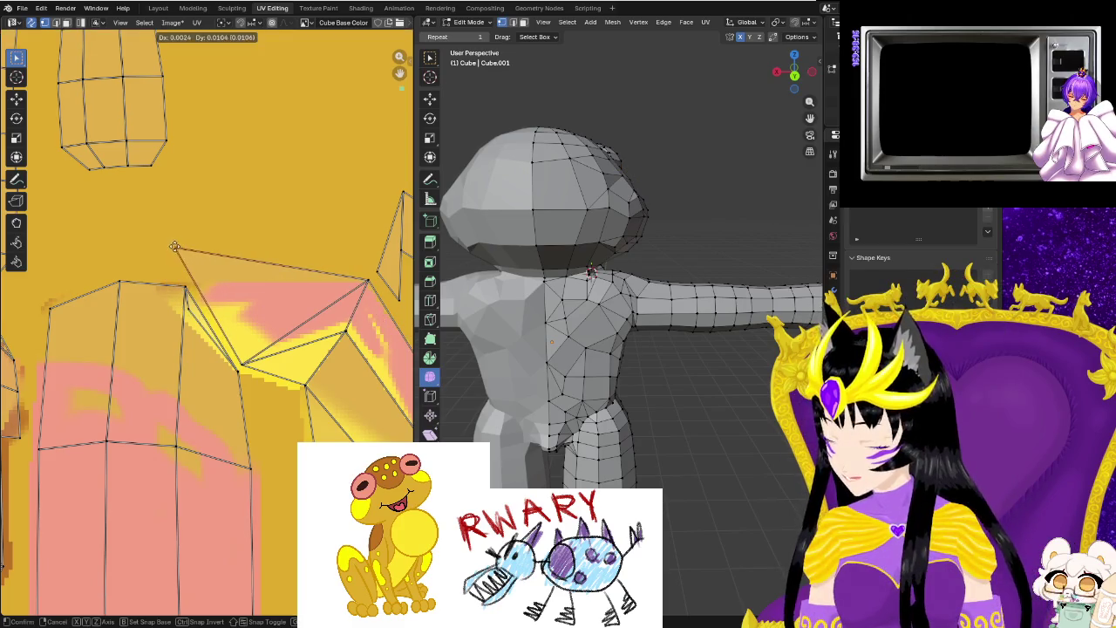
{"action": "left_click", "coordinate": [157, 255]}
{"action": "key", "text": "g"}
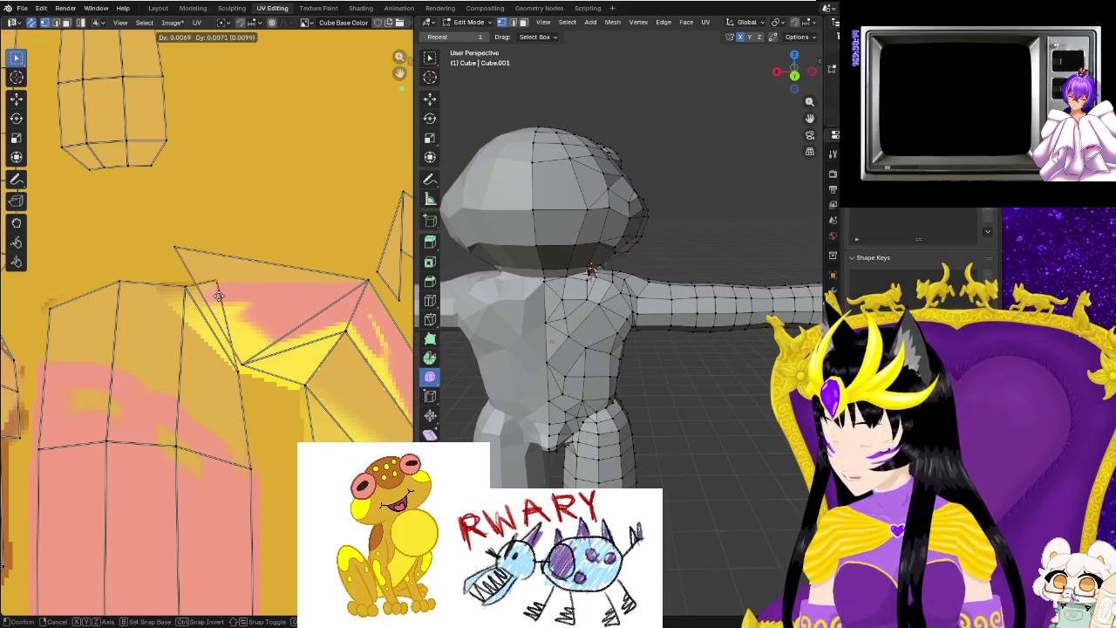
{"action": "left_click", "coordinate": [222, 301]}
{"action": "left_click", "coordinate": [186, 293]}
{"action": "key", "text": "g"}
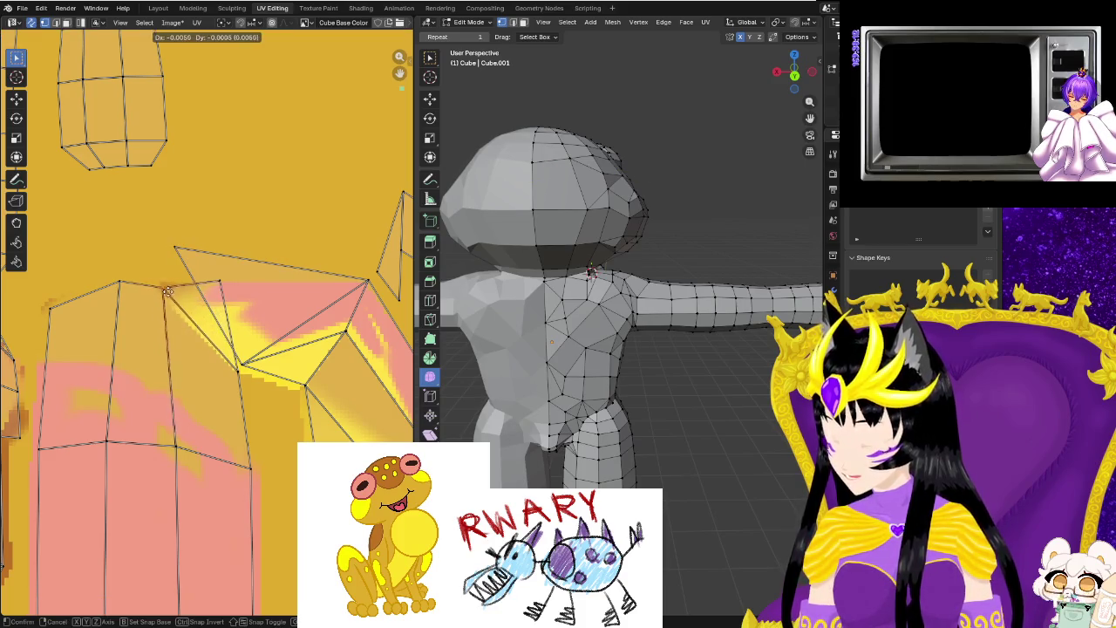
{"action": "left_click", "coordinate": [215, 295]}
{"action": "left_click", "coordinate": [220, 286]}
{"action": "key", "text": "g"}
{"action": "left_click", "coordinate": [246, 353]}
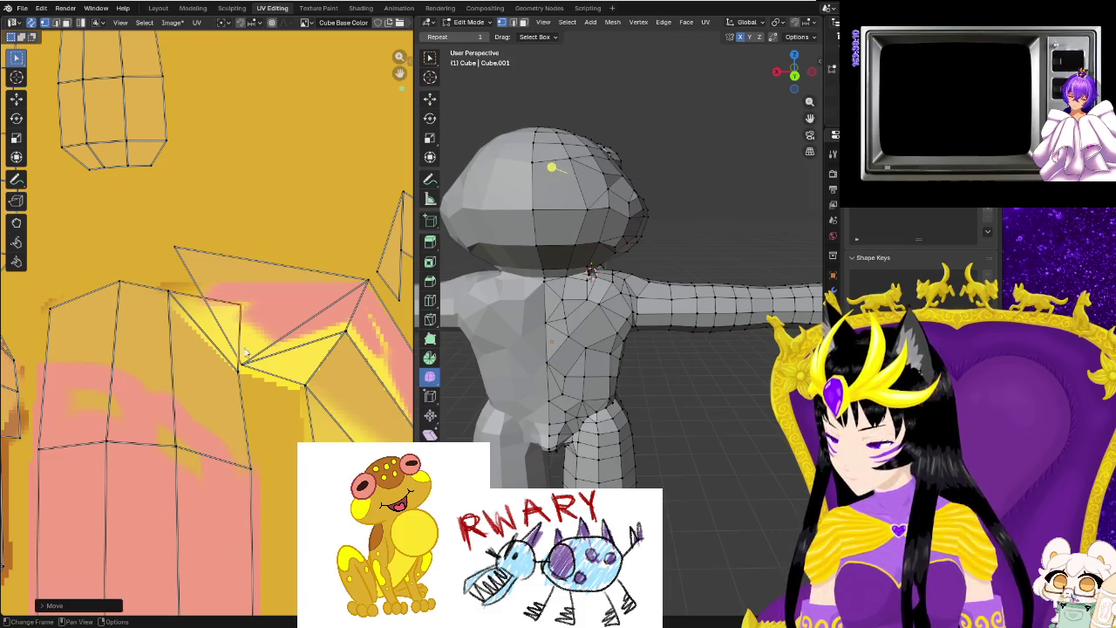
Nudge more UV vertices near the head's top, then return to Texture Paint.
{"action": "left_click", "coordinate": [243, 370]}
{"action": "scroll", "coordinate": [235, 401], "scroll_direction": "down", "scroll_amount": 2}
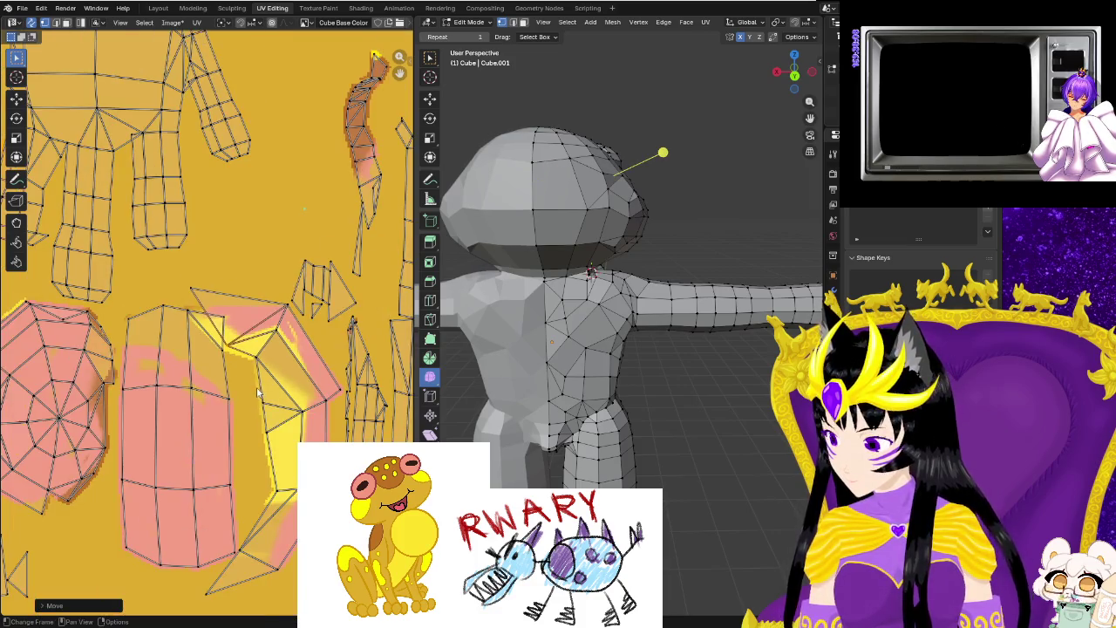
{"action": "scroll", "coordinate": [234, 413], "scroll_direction": "down", "scroll_amount": 1}
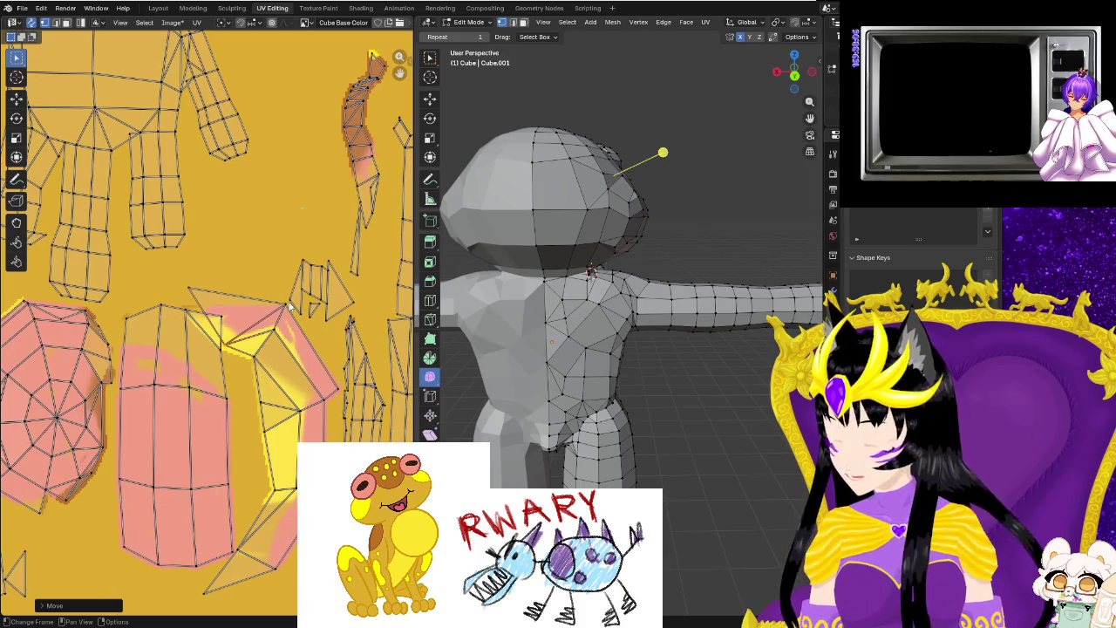
{"action": "left_click", "coordinate": [339, 394]}
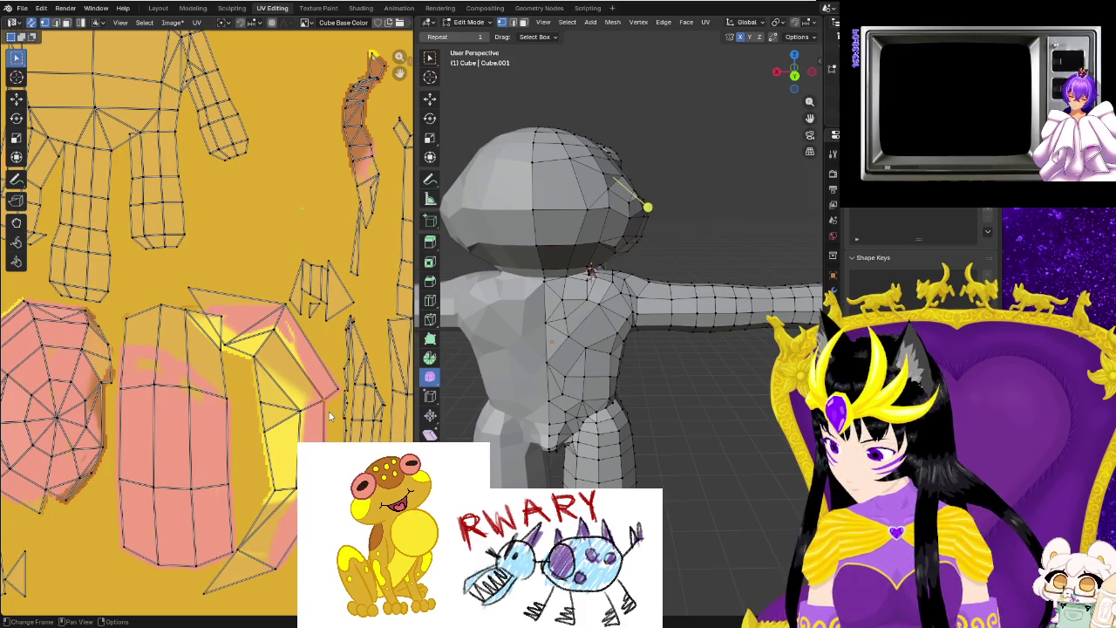
{"action": "left_click_drag", "start_coordinate": [345, 393], "coordinate": [330, 400]}
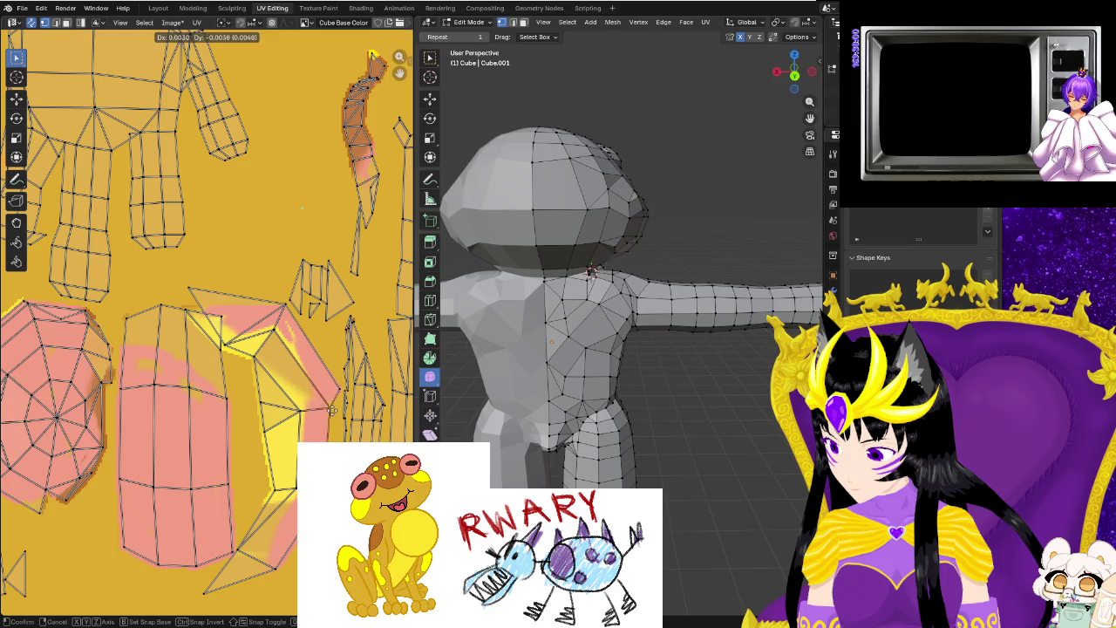
{"action": "left_click", "coordinate": [275, 331]}
{"action": "key", "text": "g"}
{"action": "left_click", "coordinate": [288, 316]}
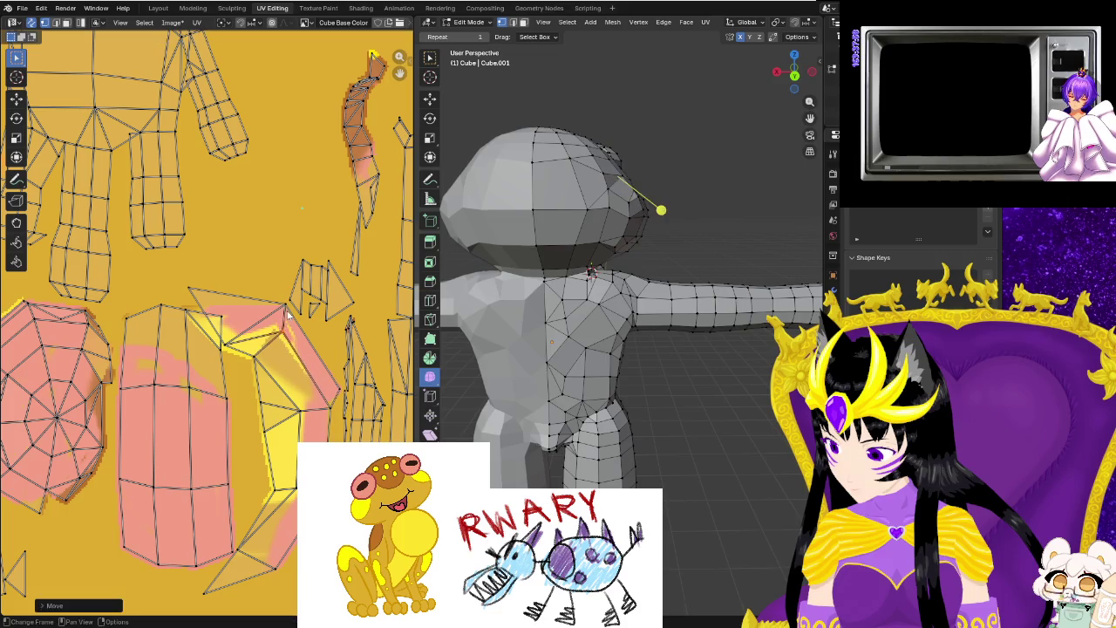
{"action": "key", "text": "g"}
{"action": "left_click", "coordinate": [280, 308]}
{"action": "key", "text": "g"}
{"action": "left_click", "coordinate": [288, 307]}
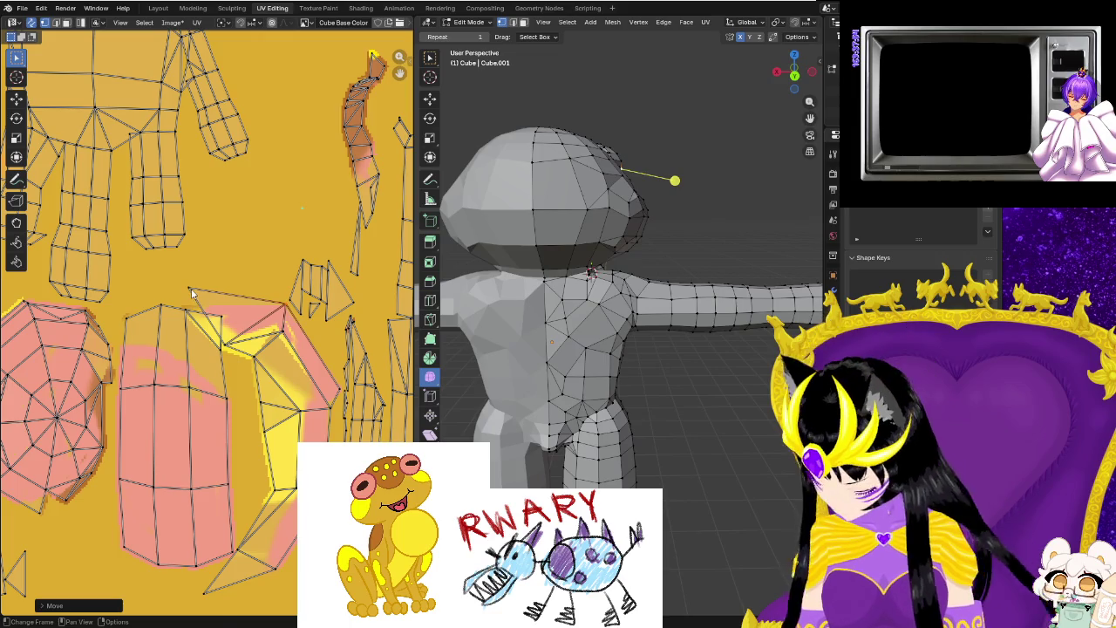
{"action": "key", "text": "g"}
{"action": "left_click", "coordinate": [234, 268]}
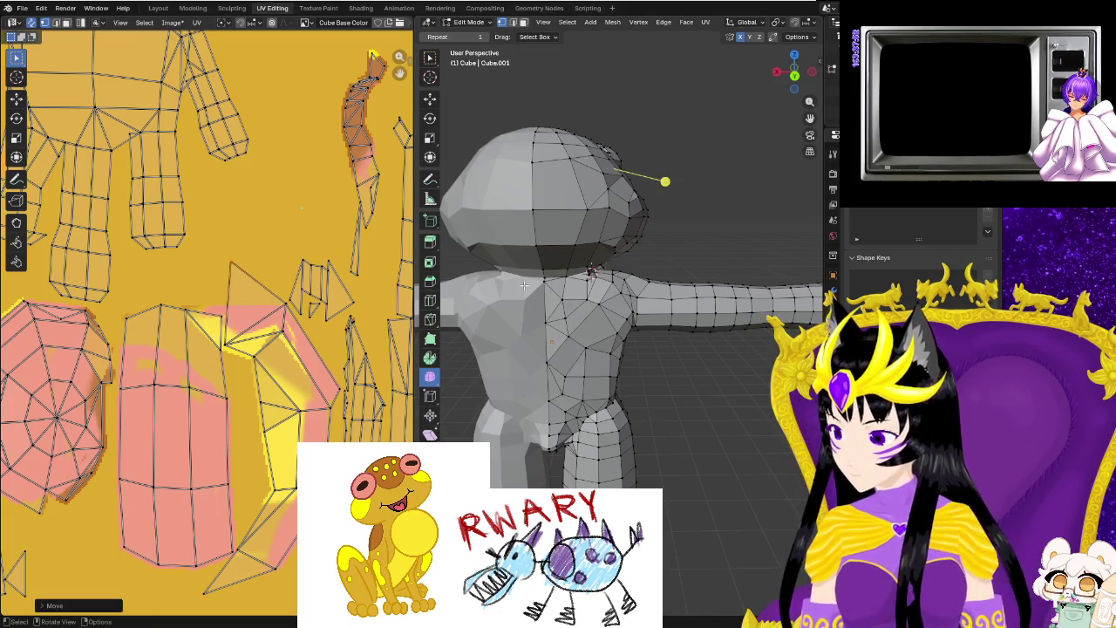
{"action": "left_click", "coordinate": [321, 9]}
Orbit in on the frog's head and switch to the Paint Hard brush.
{"action": "mouse_move", "coordinate": [679, 277]}
{"action": "middle_mouse_down"}
{"action": "mouse_move", "coordinate": [580, 351]}
{"action": "mouse_move", "coordinate": [704, 387]}
{"action": "mouse_move", "coordinate": [569, 370]}
{"action": "middle_mouse_up"}
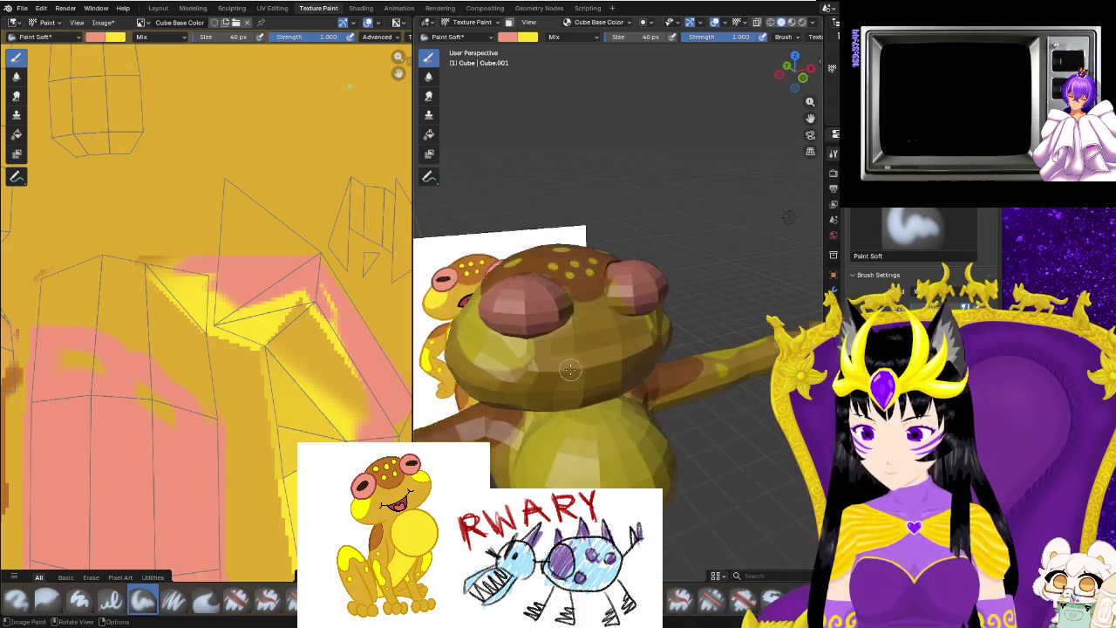
{"action": "mouse_move", "coordinate": [569, 370]}
{"action": "middle_mouse_down"}
{"action": "mouse_move", "coordinate": [433, 403]}
{"action": "mouse_move", "coordinate": [563, 348]}
{"action": "mouse_move", "coordinate": [516, 349]}
{"action": "middle_mouse_up"}
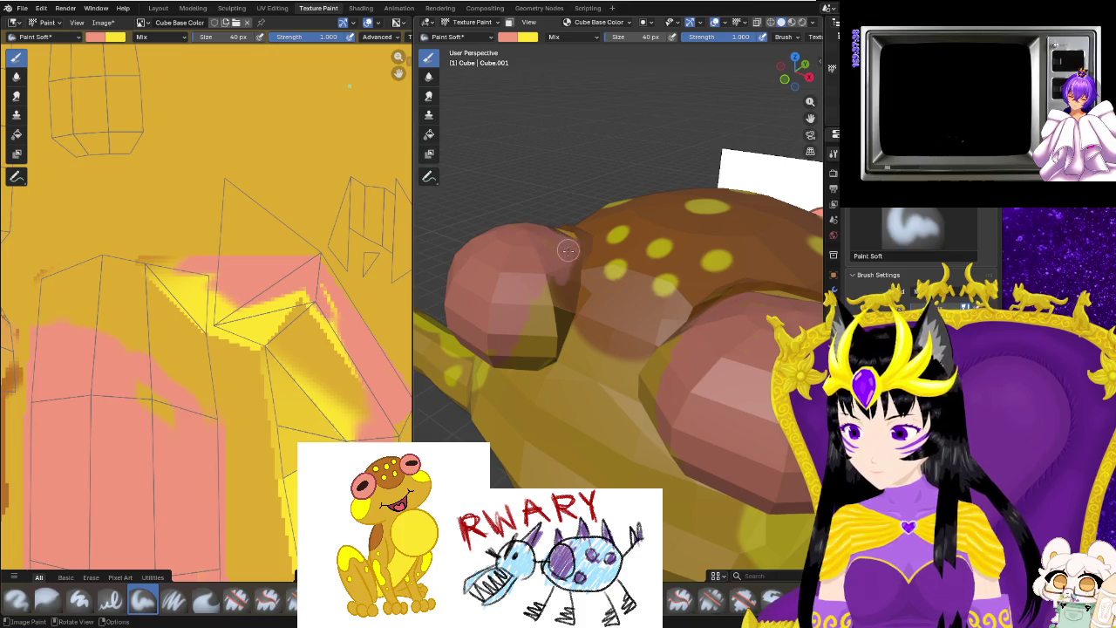
{"action": "mouse_move", "coordinate": [551, 293]}
{"action": "middle_mouse_down"}
{"action": "mouse_move", "coordinate": [595, 364]}
{"action": "mouse_move", "coordinate": [550, 321]}
{"action": "middle_mouse_up"}
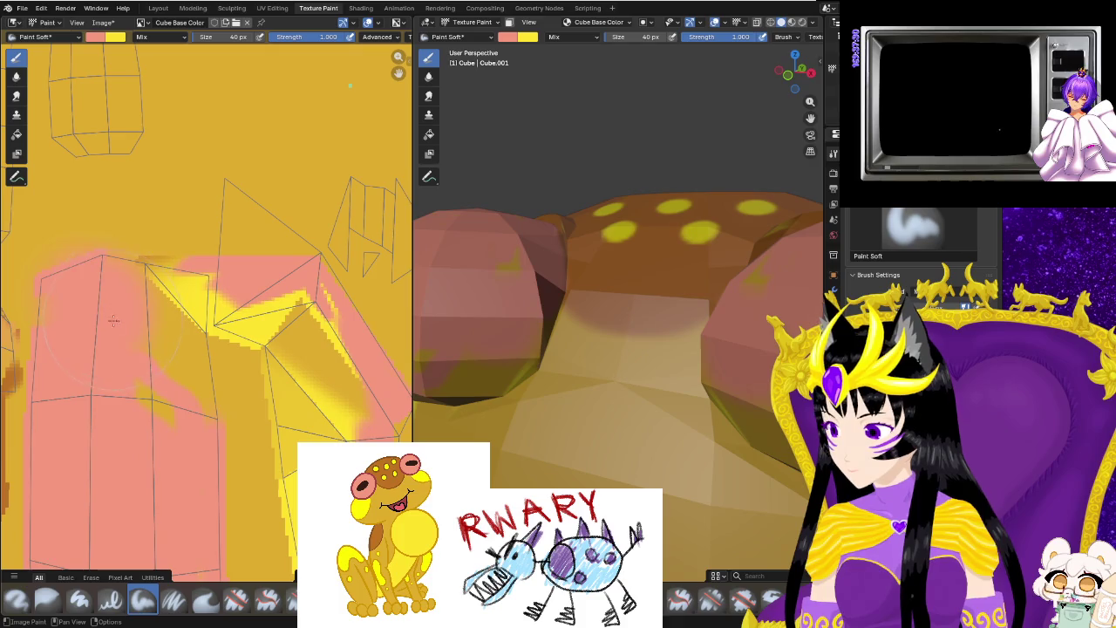
{"action": "left_click", "coordinate": [77, 604]}
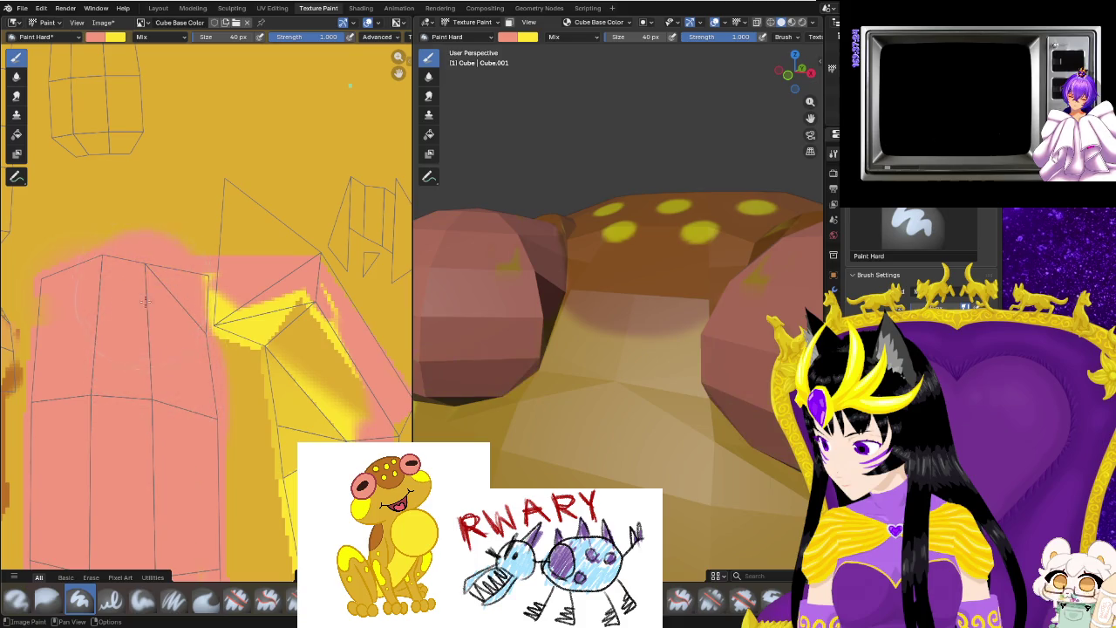
In the image editor, paint pink over the yellow strip, brown streak and brown spot on the eye islands.
{"action": "scroll", "coordinate": [146, 301], "scroll_direction": "down", "scroll_amount": 2}
{"action": "mouse_move", "coordinate": [540, 349]}
{"action": "middle_mouse_down"}
{"action": "mouse_move", "coordinate": [443, 368]}
{"action": "mouse_move", "coordinate": [705, 361]}
{"action": "mouse_move", "coordinate": [701, 393]}
{"action": "middle_mouse_up"}
{"action": "middle_click_drag", "start_coordinate": [231, 453], "coordinate": [252, 296]}
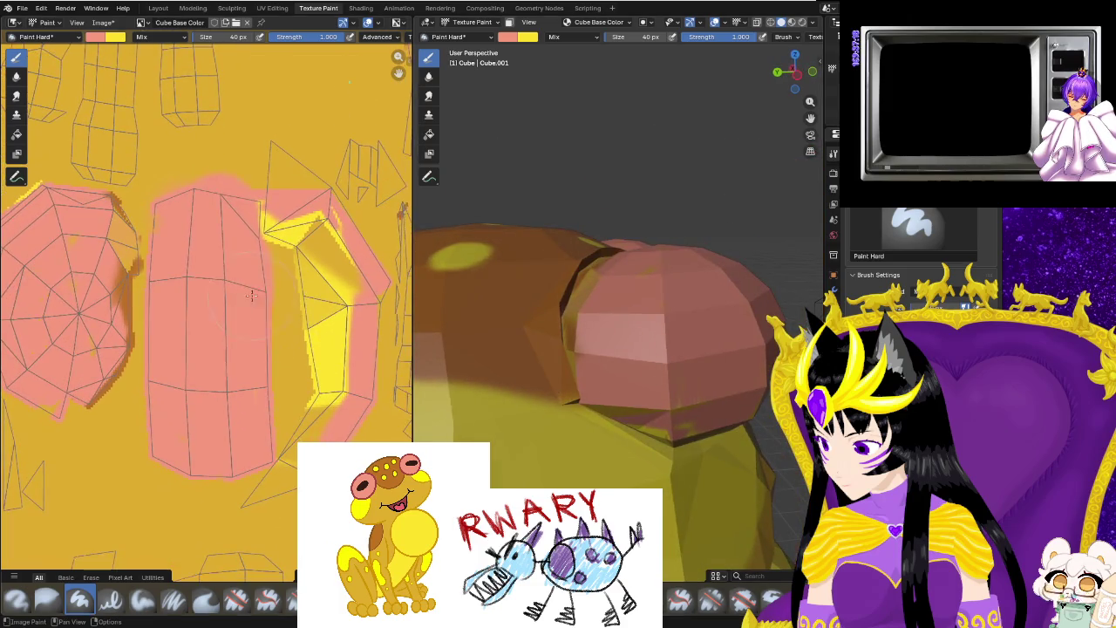
{"action": "left_click_drag", "start_coordinate": [298, 240], "coordinate": [268, 491]}
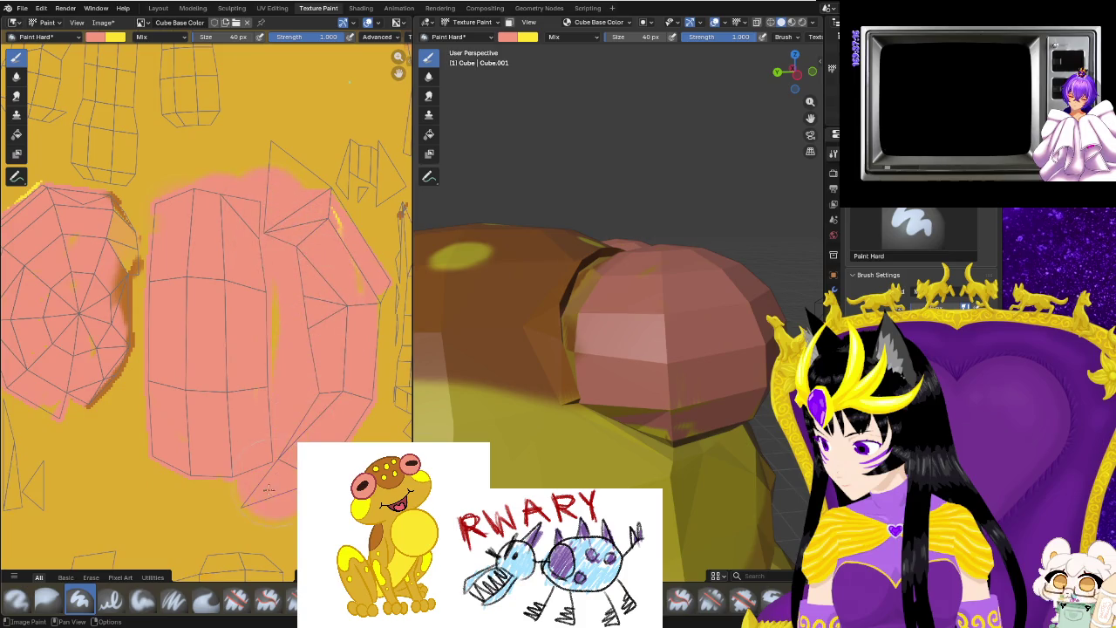
{"action": "mouse_move", "coordinate": [583, 435]}
{"action": "middle_mouse_down"}
{"action": "mouse_move", "coordinate": [574, 449]}
{"action": "mouse_move", "coordinate": [200, 495]}
{"action": "middle_mouse_up"}
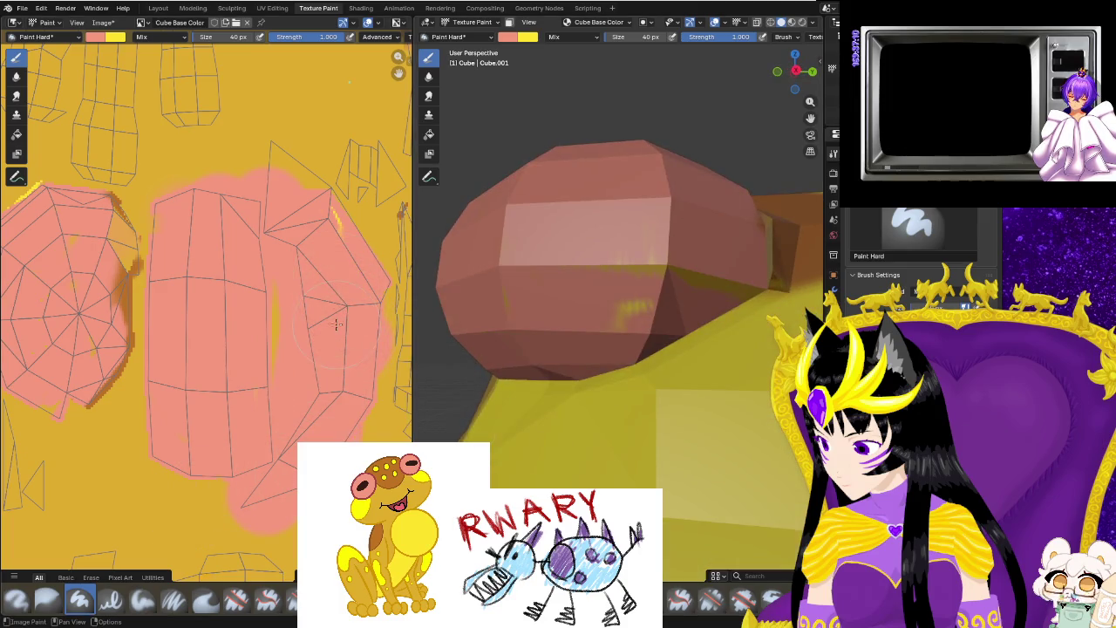
{"action": "scroll", "coordinate": [337, 325], "scroll_direction": "up", "scroll_amount": 1}
{"action": "middle_click_drag", "start_coordinate": [337, 324], "coordinate": [263, 286]}
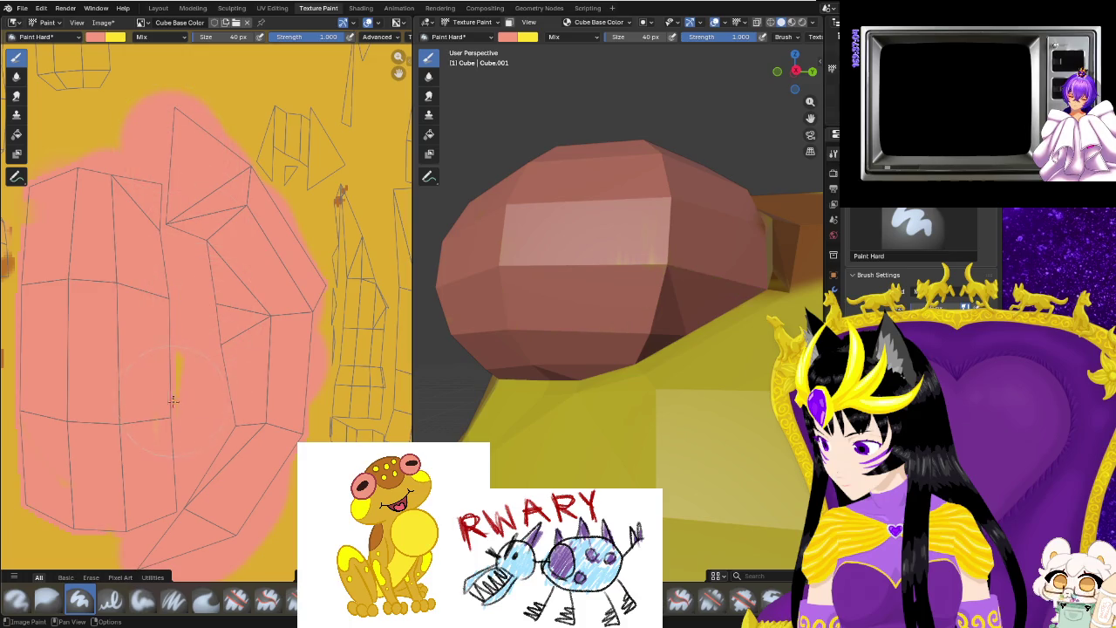
{"action": "middle_click_drag", "start_coordinate": [173, 400], "coordinate": [221, 245]}
{"action": "left_click_drag", "start_coordinate": [214, 250], "coordinate": [151, 395]}
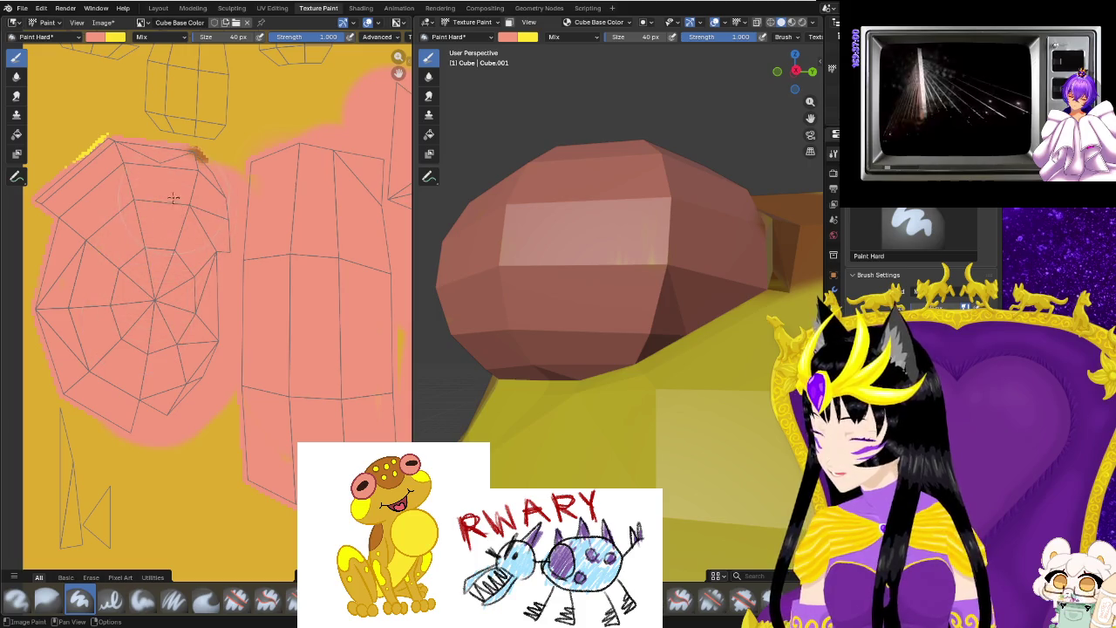
{"action": "left_click_drag", "start_coordinate": [199, 155], "coordinate": [94, 183]}
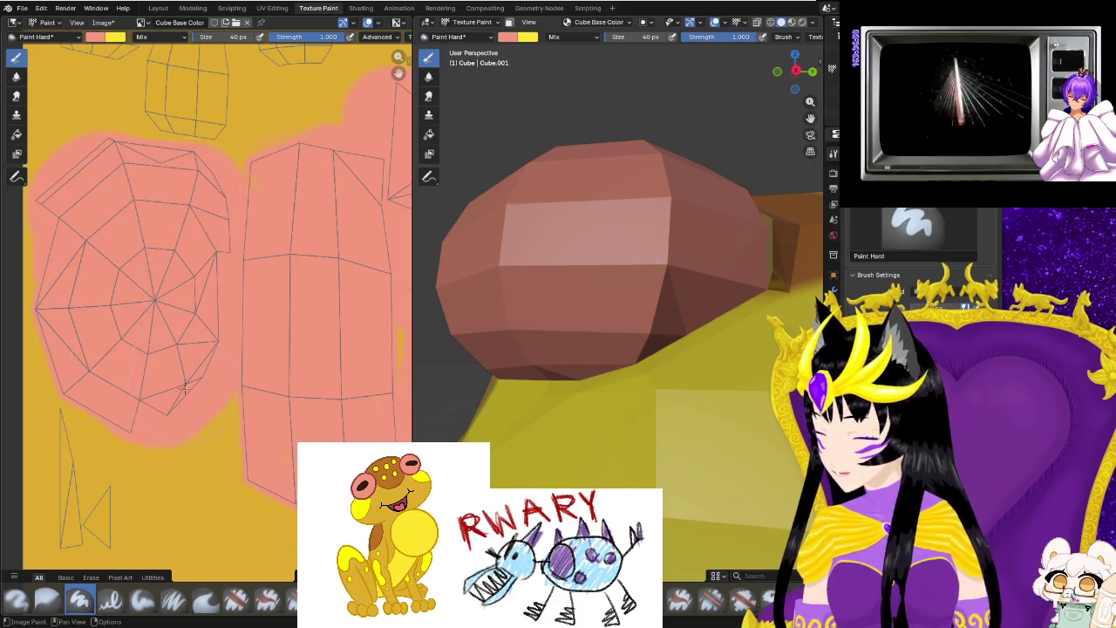
Orbit and zoom around the frog to check the pink eye and spotted cap.
{"action": "scroll", "coordinate": [175, 261], "scroll_direction": "down", "scroll_amount": 2}
{"action": "middle_click_drag", "start_coordinate": [558, 366], "coordinate": [663, 476]}
{"action": "scroll", "coordinate": [663, 477], "scroll_direction": "up", "scroll_amount": 2}
{"action": "mouse_move", "coordinate": [593, 429]}
{"action": "middle_mouse_down"}
{"action": "mouse_move", "coordinate": [679, 496]}
{"action": "mouse_move", "coordinate": [643, 436]}
{"action": "middle_mouse_up"}
{"action": "scroll", "coordinate": [633, 426], "scroll_direction": "up", "scroll_amount": 2}
{"action": "scroll", "coordinate": [544, 307], "scroll_direction": "up", "scroll_amount": 2}
{"action": "mouse_move", "coordinate": [550, 330]}
{"action": "middle_mouse_down"}
{"action": "mouse_move", "coordinate": [723, 279]}
{"action": "mouse_move", "coordinate": [614, 231]}
{"action": "middle_mouse_up"}
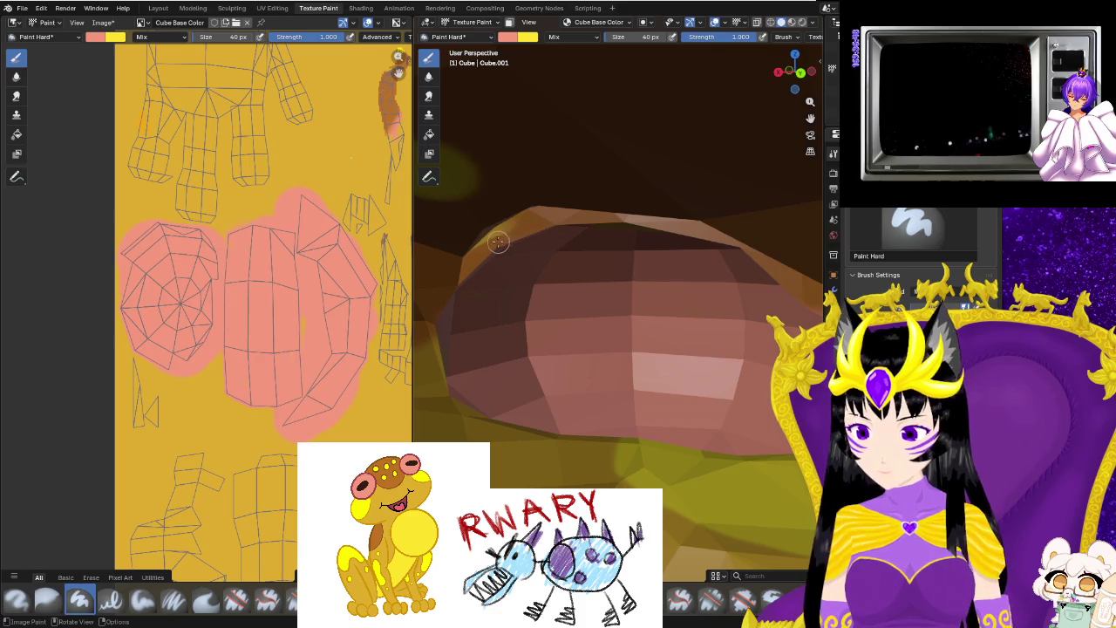
{"action": "scroll", "coordinate": [482, 258], "scroll_direction": "up", "scroll_amount": 3}
{"action": "middle_click_drag", "start_coordinate": [521, 308], "coordinate": [646, 344]}
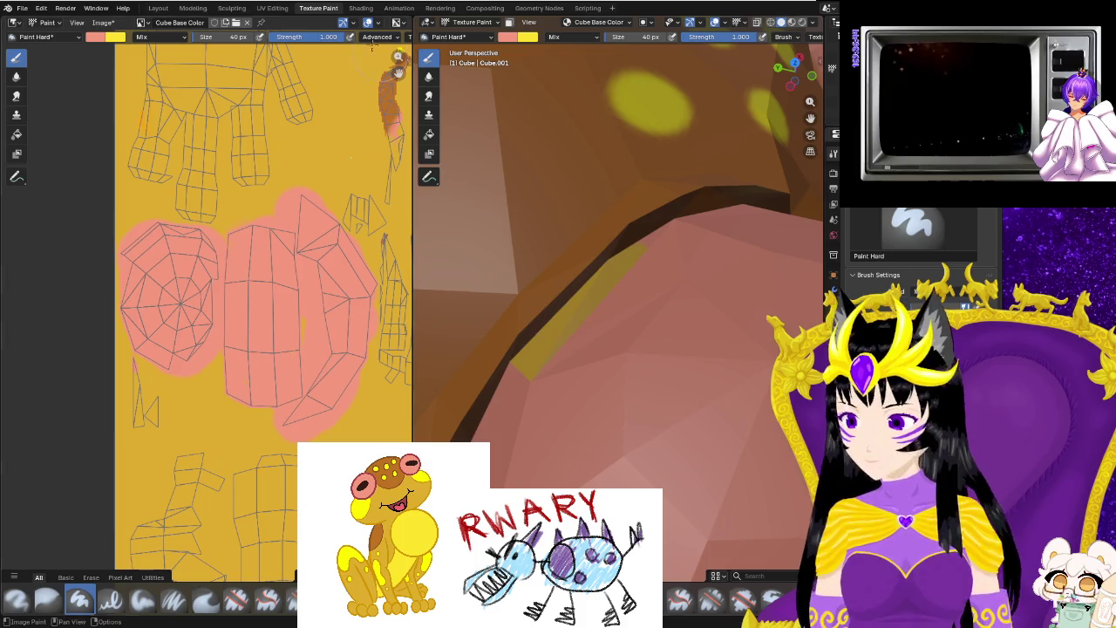
Switch to UV Editing and zoom in close on the head mesh.
{"action": "left_click", "coordinate": [272, 8]}
{"action": "mouse_move", "coordinate": [697, 281]}
{"action": "middle_mouse_down"}
{"action": "mouse_move", "coordinate": [599, 200]}
{"action": "mouse_move", "coordinate": [569, 254]}
{"action": "mouse_move", "coordinate": [581, 262]}
{"action": "mouse_move", "coordinate": [606, 163]}
{"action": "middle_mouse_up"}
{"action": "scroll", "coordinate": [646, 244], "scroll_direction": "up", "scroll_amount": 4}
{"action": "scroll", "coordinate": [585, 227], "scroll_direction": "up", "scroll_amount": 3}
{"action": "scroll", "coordinate": [581, 263], "scroll_direction": "down", "scroll_amount": 5}
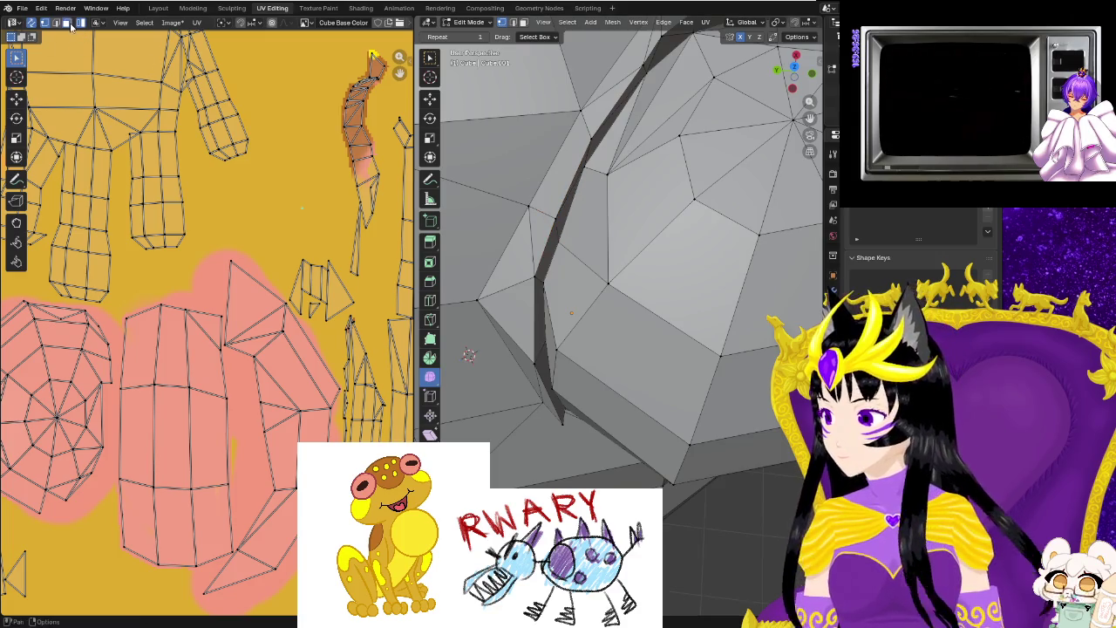
Select the crease edge to locate its UV strip, then return to Texture Paint.
{"action": "left_click", "coordinate": [574, 171], "text": "shift"}
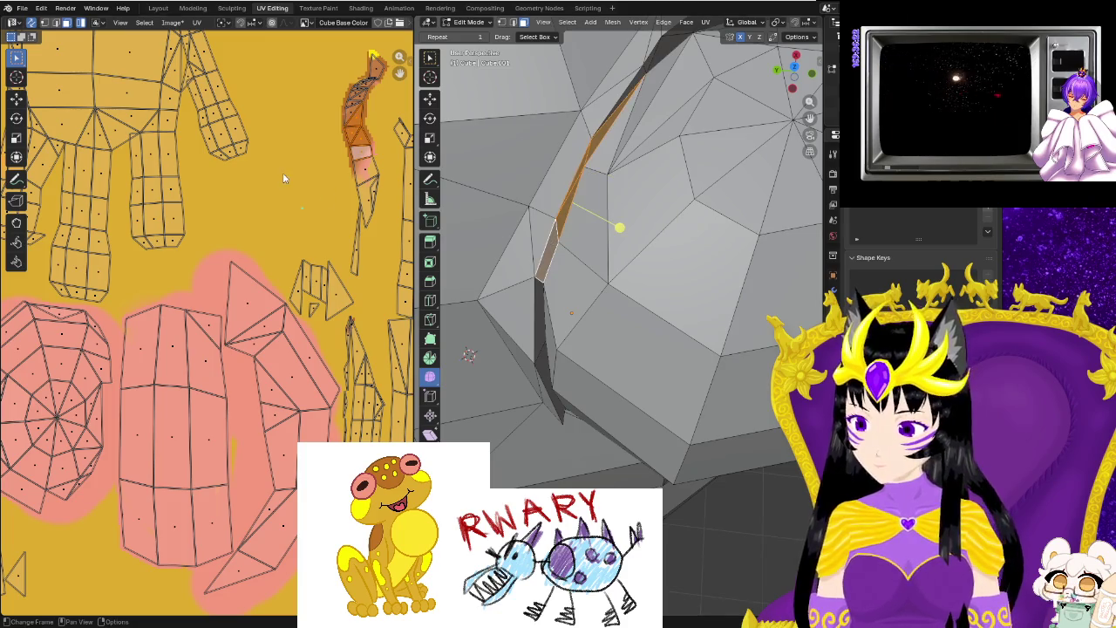
{"action": "middle_click_drag", "start_coordinate": [283, 179], "coordinate": [226, 236]}
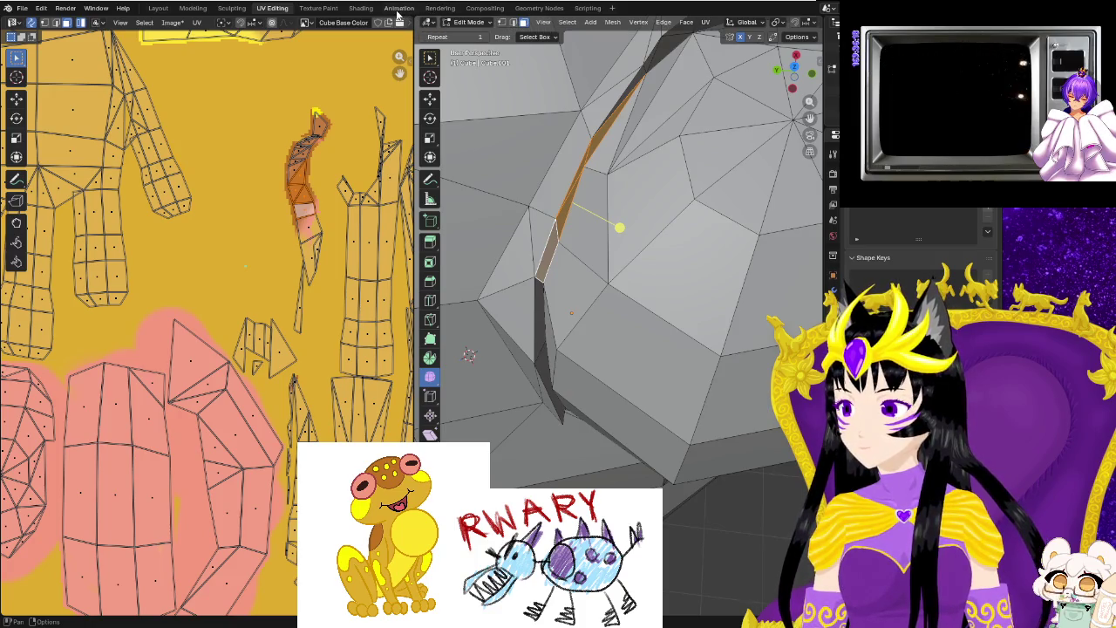
{"action": "left_click", "coordinate": [319, 9]}
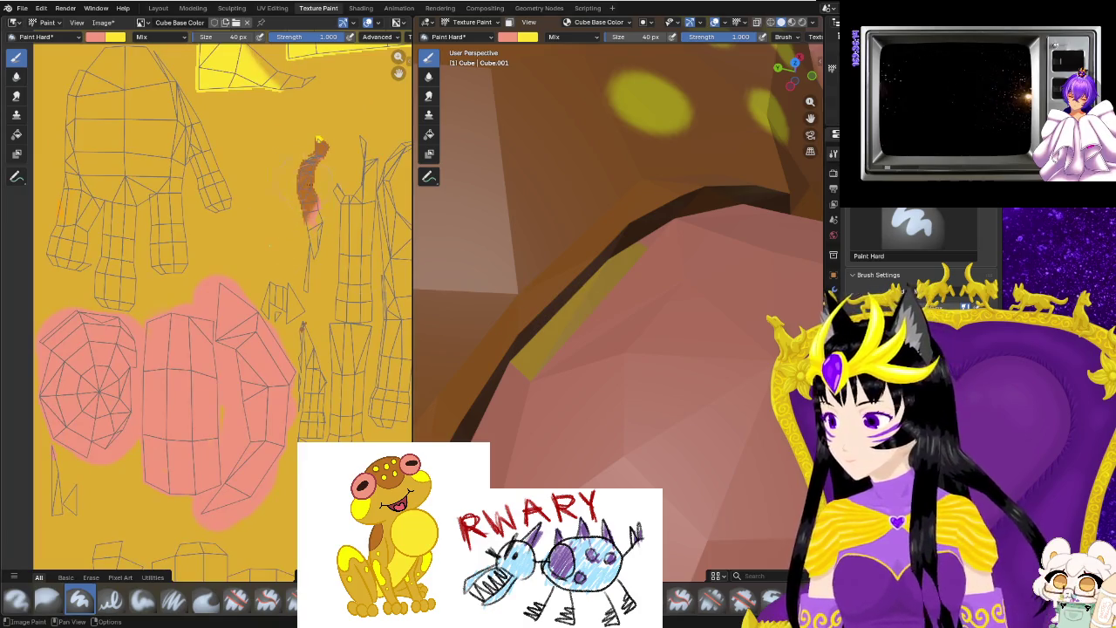
Pick an orange-brown paint colour, try a stroke over the crease strip, then undo it.
{"action": "left_click", "coordinate": [507, 36]}
{"action": "left_click", "coordinate": [597, 212]}
{"action": "left_click", "coordinate": [599, 209]}
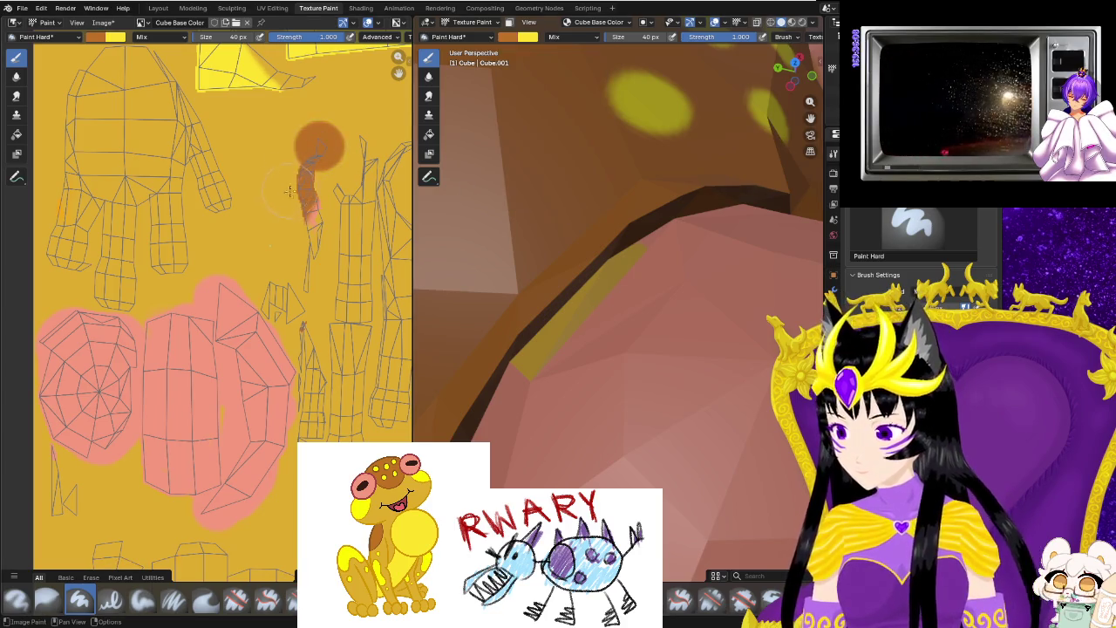
{"action": "mouse_move", "coordinate": [313, 228]}
{"action": "left_mouse_down"}
{"action": "mouse_move", "coordinate": [304, 236]}
{"action": "mouse_move", "coordinate": [298, 174]}
{"action": "left_mouse_up"}
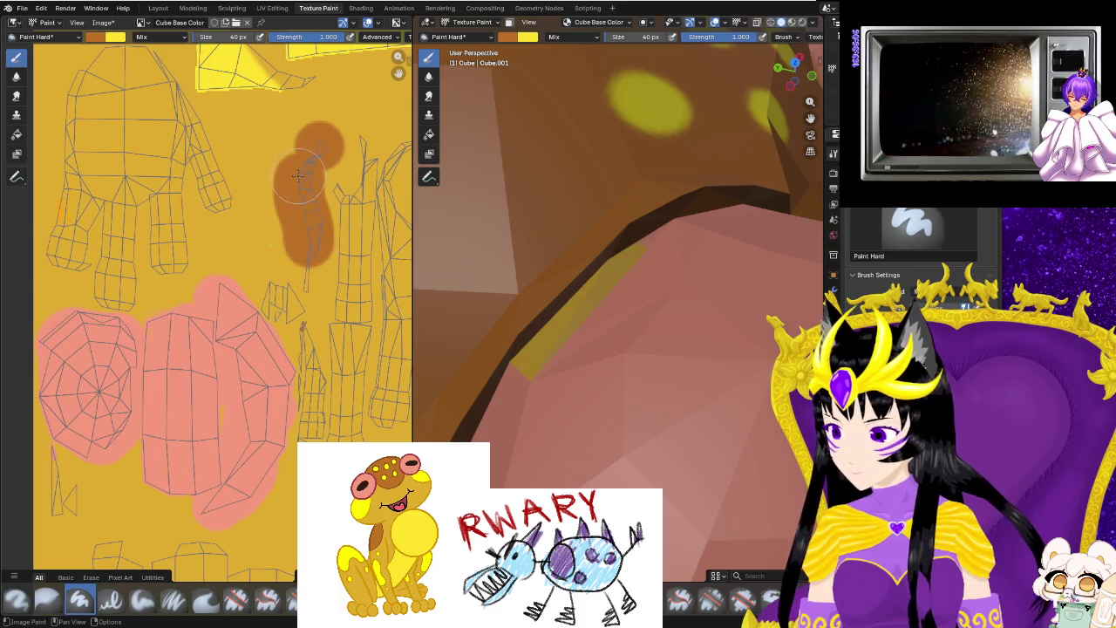
{"action": "key", "text": "ctrl+z"}
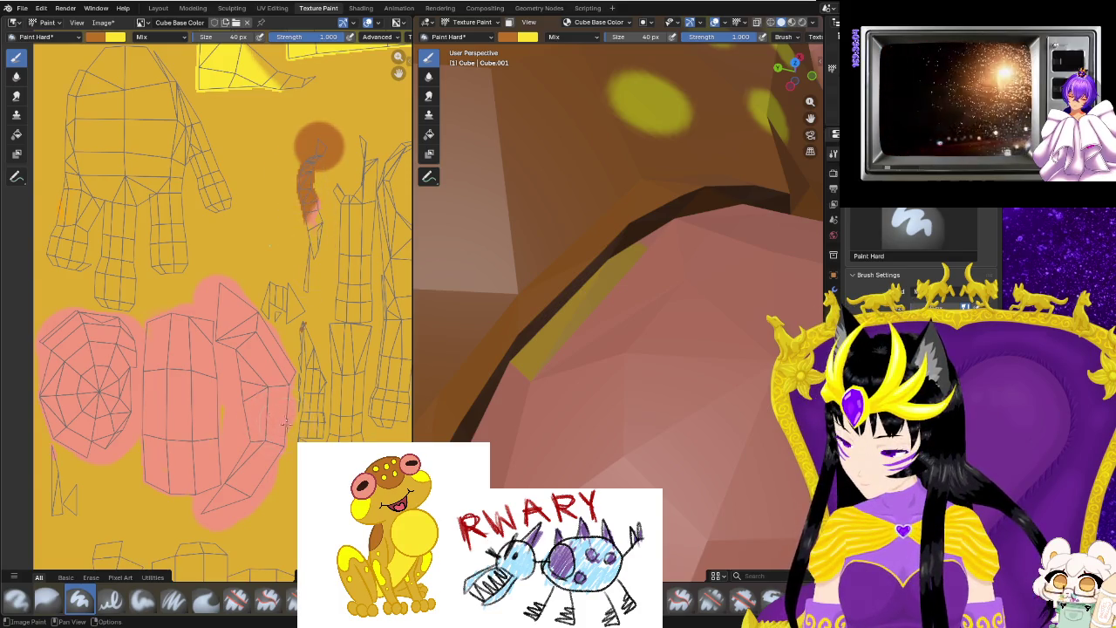
{"action": "scroll", "coordinate": [304, 347], "scroll_direction": "up", "scroll_amount": 2}
{"action": "middle_click_drag", "start_coordinate": [304, 347], "coordinate": [283, 480]}
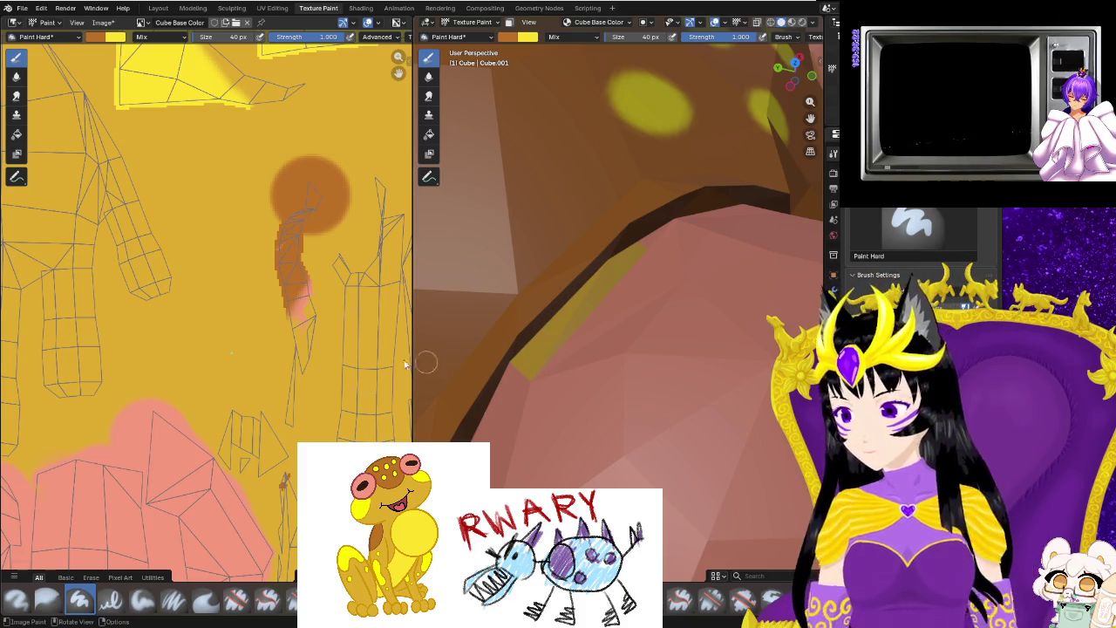
Orbit to view the spotted body and undo a stray brown dab painted below.
{"action": "scroll", "coordinate": [315, 293], "scroll_direction": "down", "scroll_amount": 2}
{"action": "mouse_move", "coordinate": [523, 297]}
{"action": "middle_mouse_down"}
{"action": "mouse_move", "coordinate": [562, 301]}
{"action": "mouse_move", "coordinate": [663, 445]}
{"action": "mouse_move", "coordinate": [627, 419]}
{"action": "middle_mouse_up"}
{"action": "left_click", "coordinate": [262, 286]}
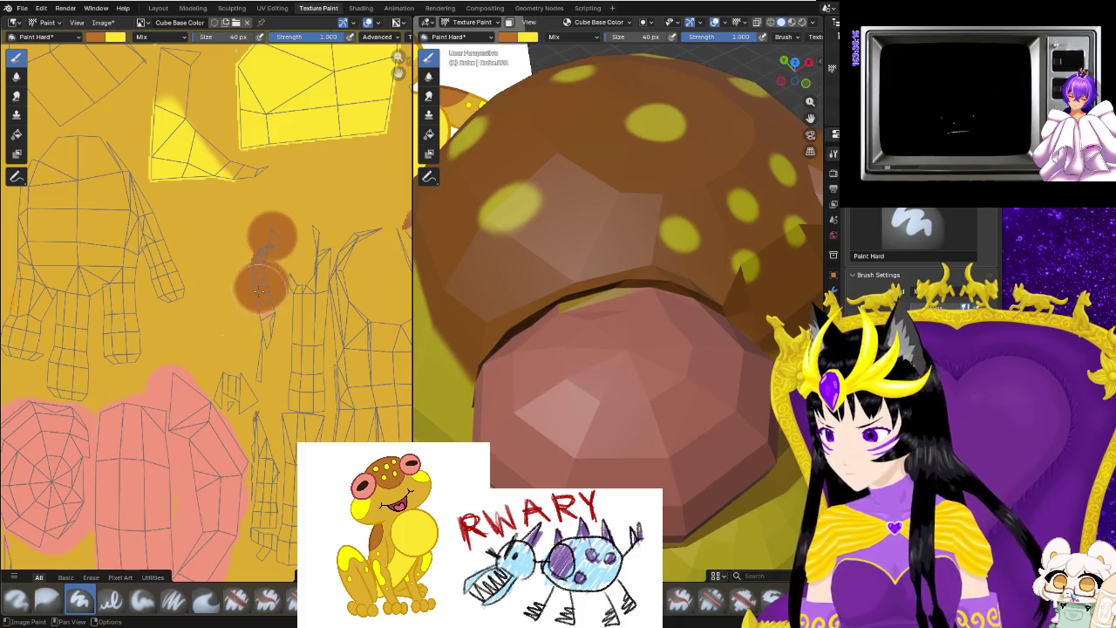
{"action": "scroll", "coordinate": [260, 312], "scroll_direction": "up", "scroll_amount": 3}
{"action": "key", "text": "ctrl+z"}
{"action": "scroll", "coordinate": [284, 311], "scroll_direction": "up", "scroll_amount": 3}
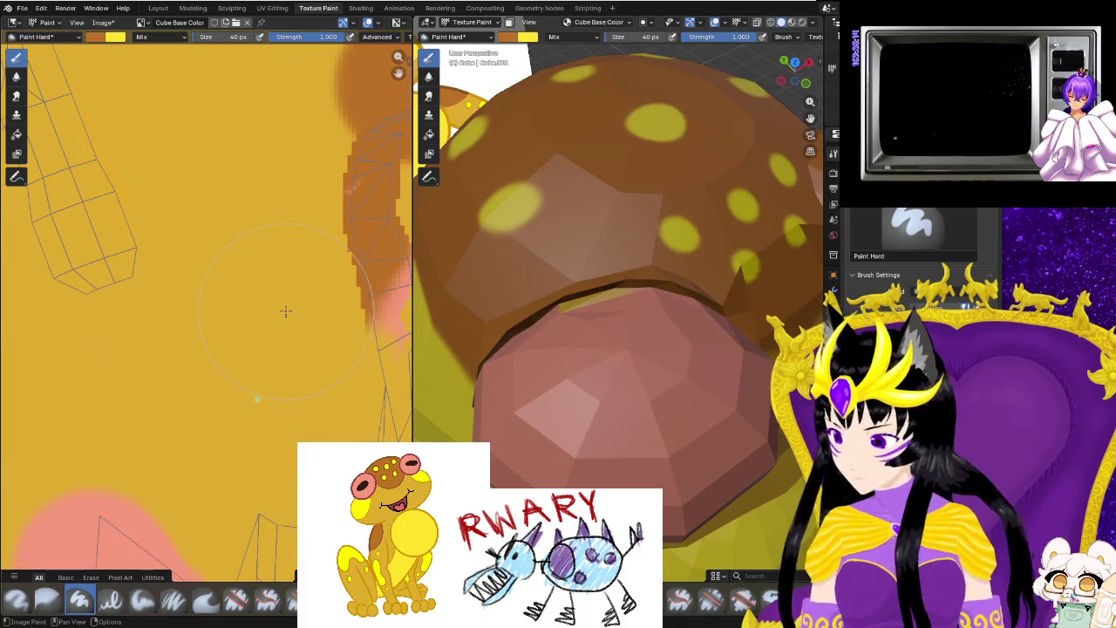
{"action": "middle_click_drag", "start_coordinate": [299, 293], "coordinate": [294, 432]}
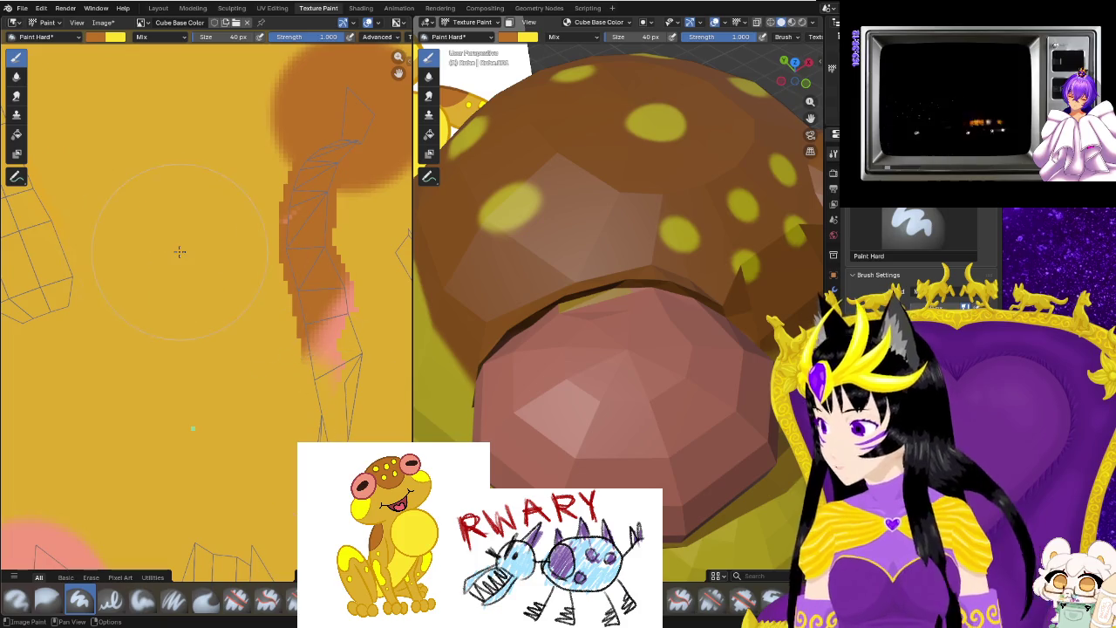
Shrink the brush and paint a long brown stroke down the thin strip island.
{"action": "key", "text": "f"}
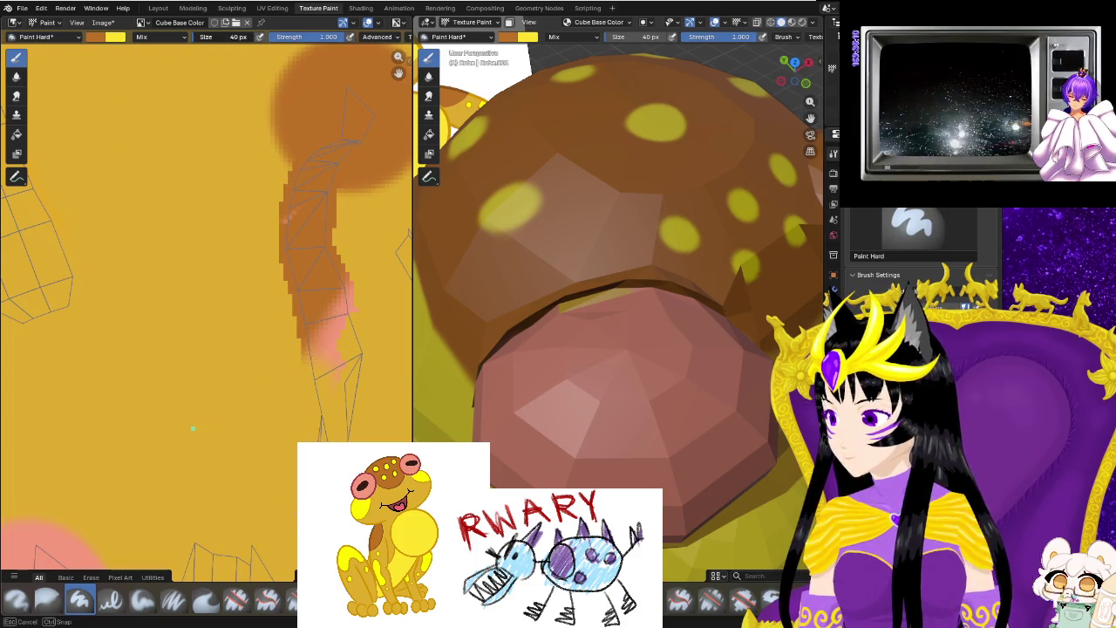
{"action": "left_click_drag", "start_coordinate": [337, 211], "coordinate": [300, 367]}
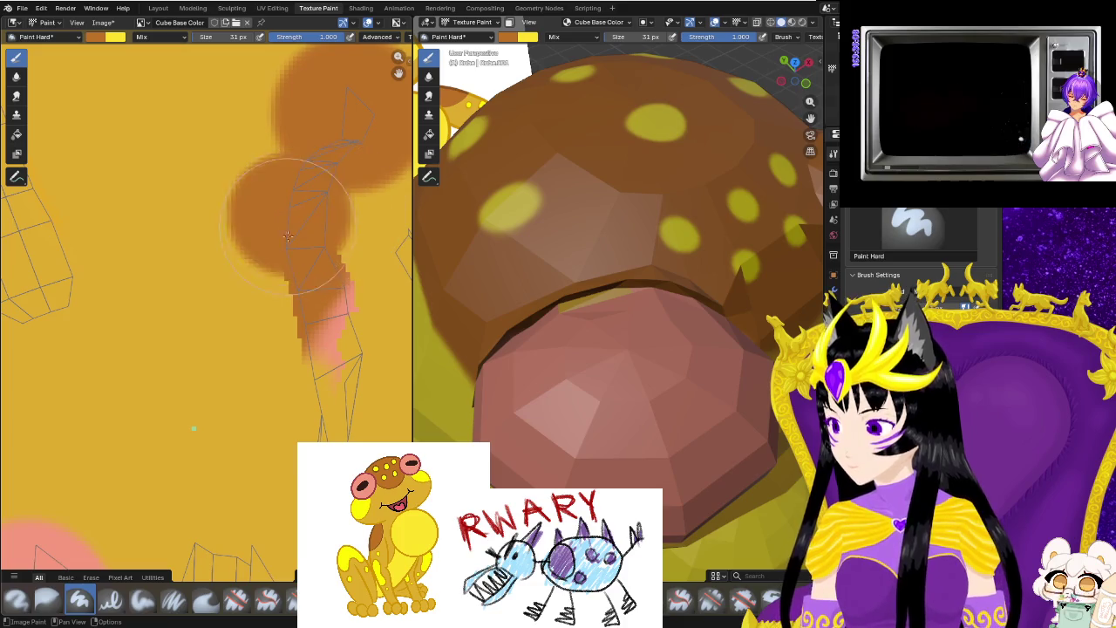
{"action": "middle_click_drag", "start_coordinate": [300, 366], "coordinate": [249, 211]}
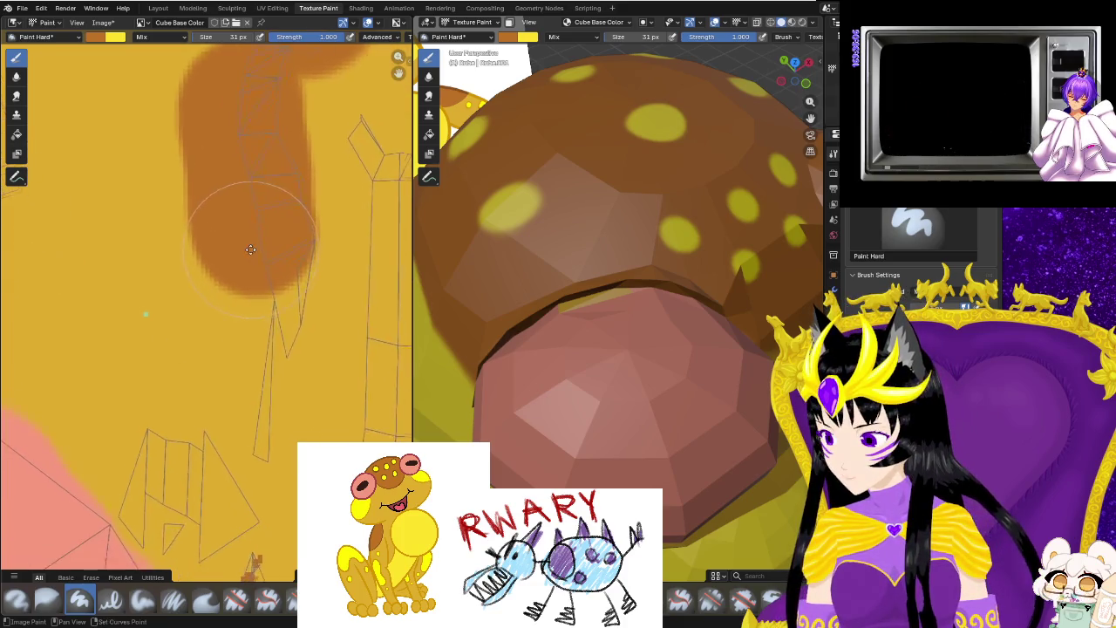
{"action": "left_click_drag", "start_coordinate": [253, 222], "coordinate": [322, 366]}
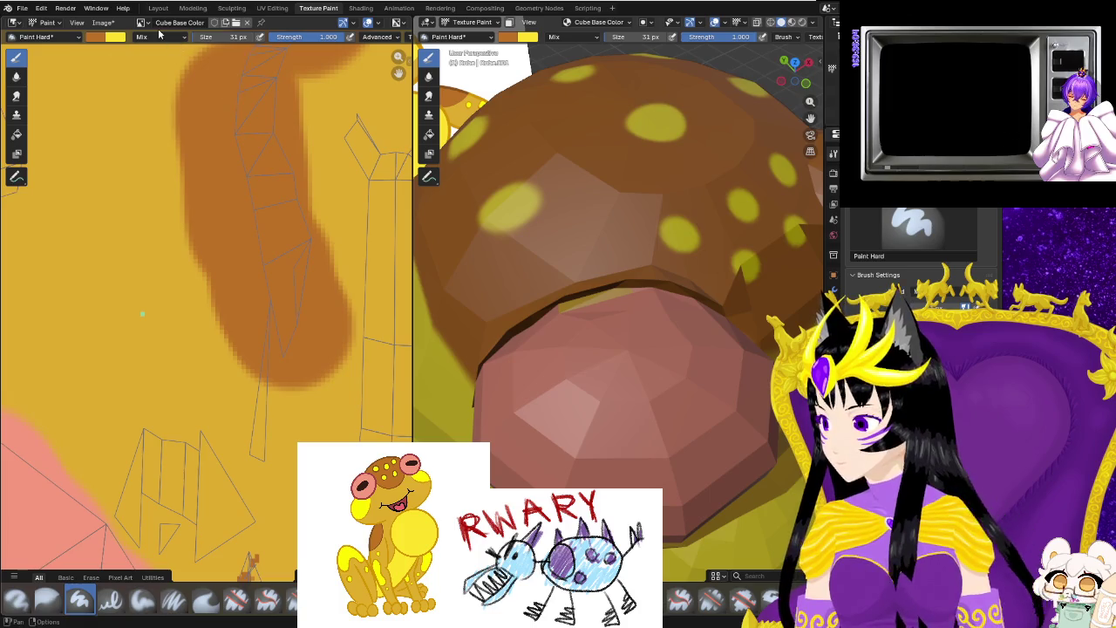
{"action": "left_click", "coordinate": [272, 8]}
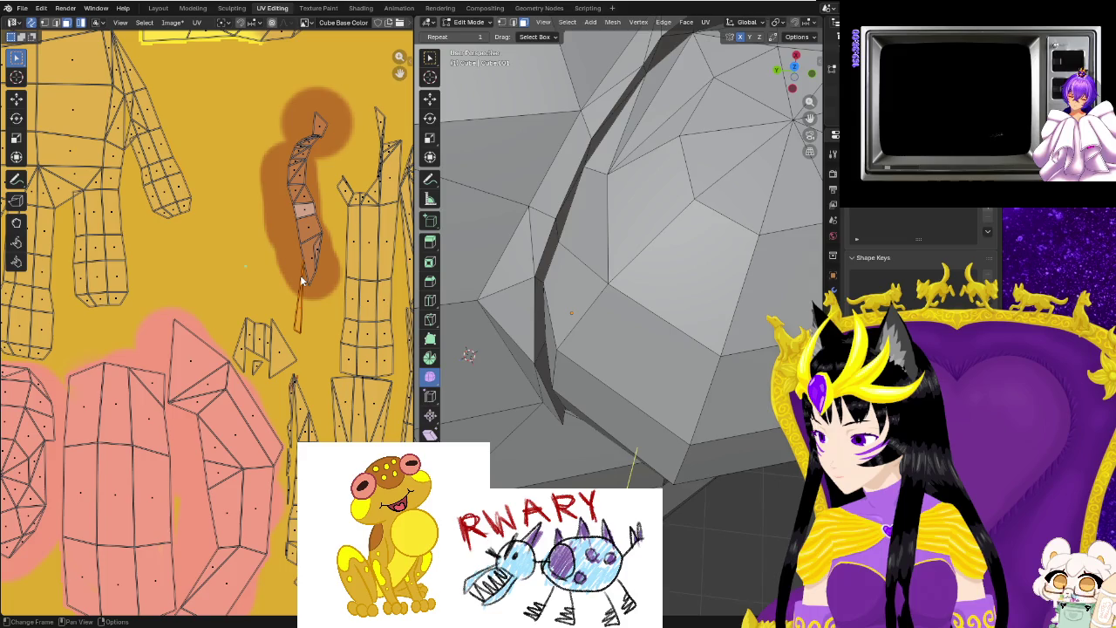
Move the thin UV island to a new position in the UV editor.
{"action": "key", "text": "g"}
{"action": "left_click", "coordinate": [285, 311]}
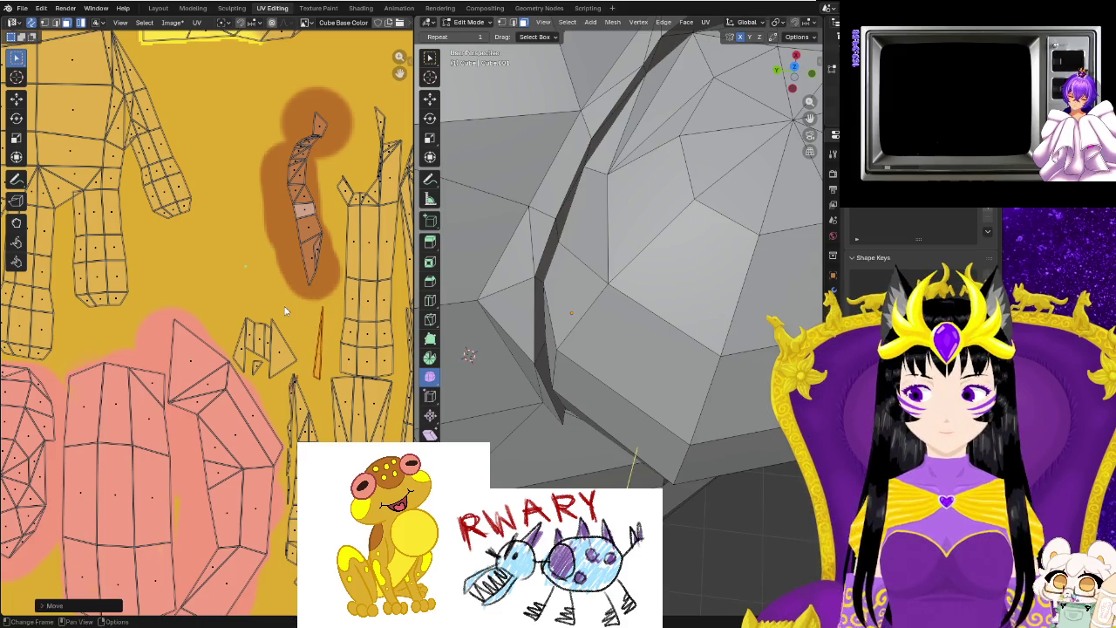
{"action": "scroll", "coordinate": [292, 357], "scroll_direction": "up", "scroll_amount": 2}
{"action": "scroll", "coordinate": [315, 402], "scroll_direction": "up", "scroll_amount": 1}
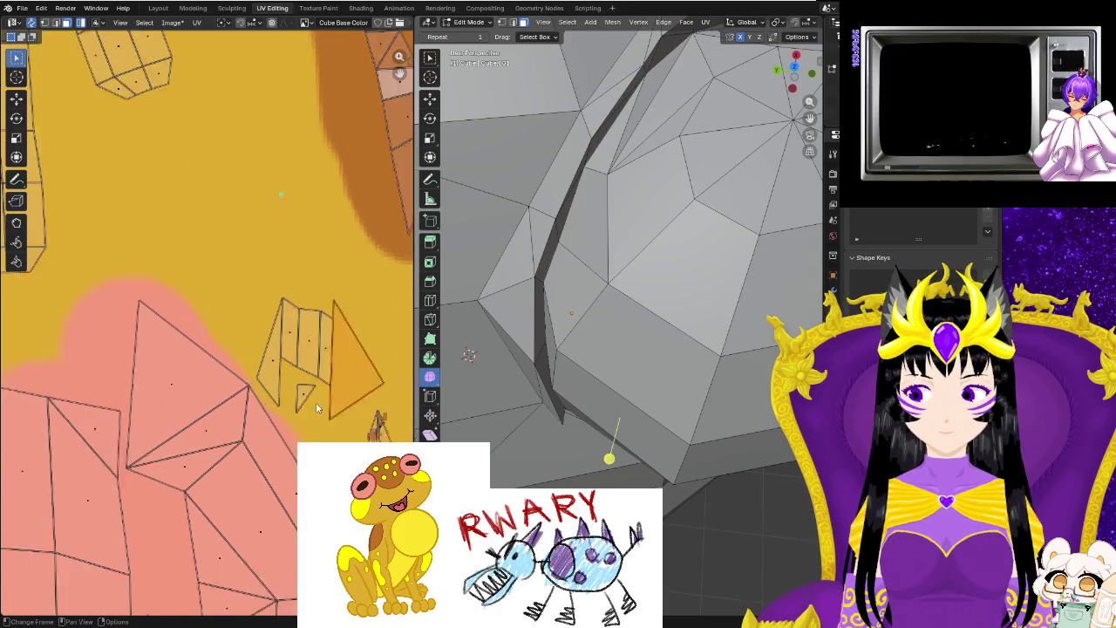
{"action": "scroll", "coordinate": [316, 402], "scroll_direction": "up", "scroll_amount": 2}
{"action": "scroll", "coordinate": [273, 344], "scroll_direction": "up", "scroll_amount": 2}
Split one edge off the thin island and stretch it into a long sliver.
{"action": "left_click", "coordinate": [313, 308]}
{"action": "key", "text": "g"}
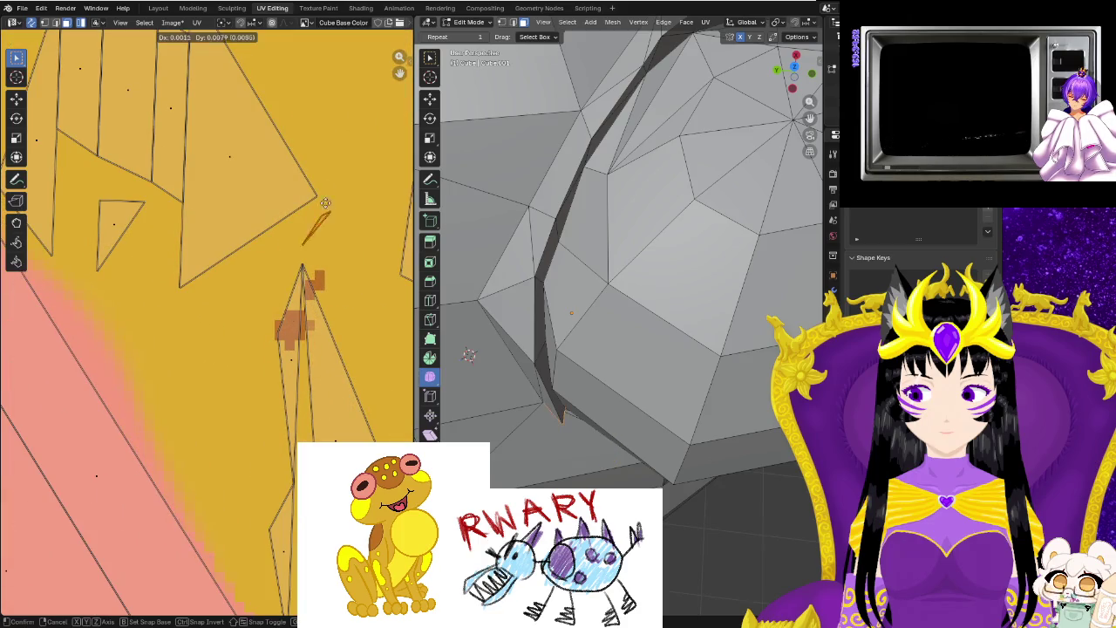
{"action": "key", "text": "s"}
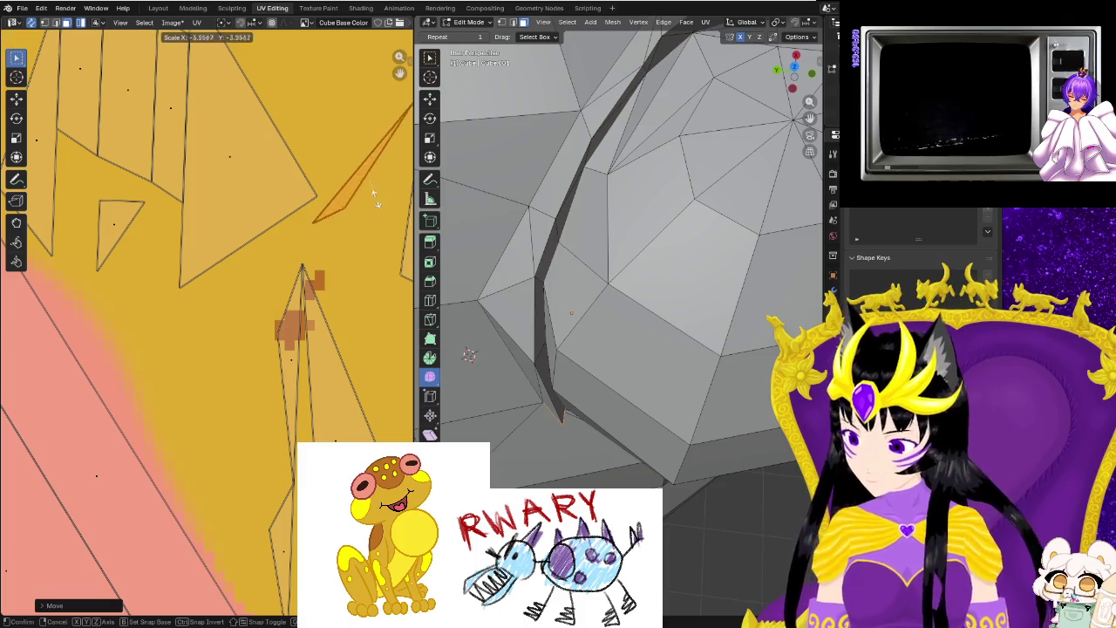
{"action": "left_click", "coordinate": [382, 258]}
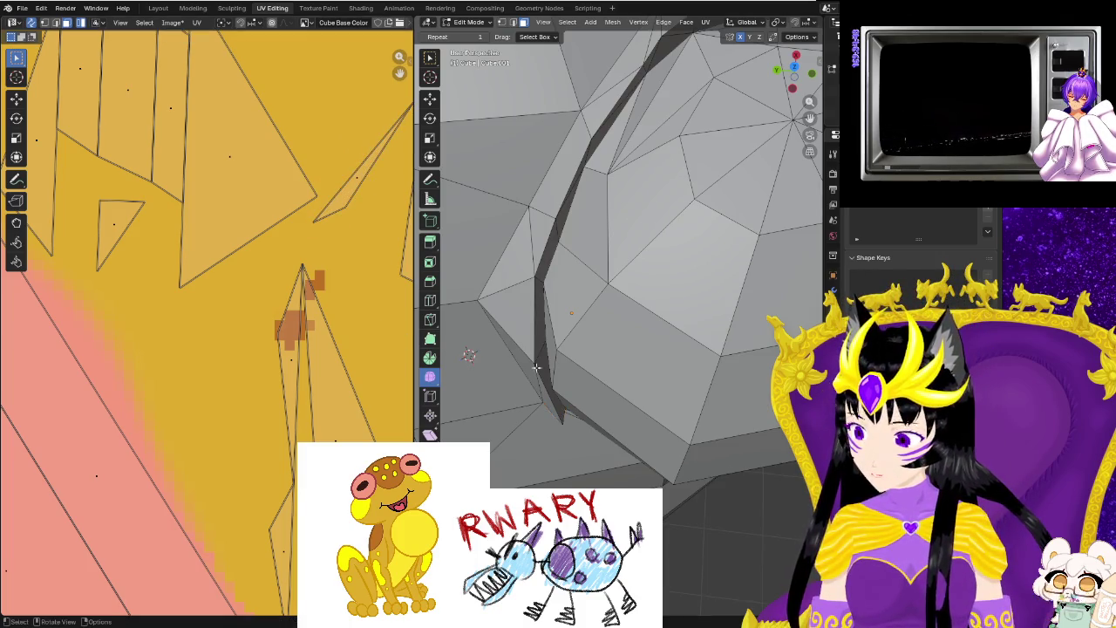
{"action": "scroll", "coordinate": [567, 314], "scroll_direction": "down", "scroll_amount": 8}
{"action": "scroll", "coordinate": [288, 352], "scroll_direction": "down", "scroll_amount": 3}
{"action": "scroll", "coordinate": [287, 352], "scroll_direction": "down", "scroll_amount": 2}
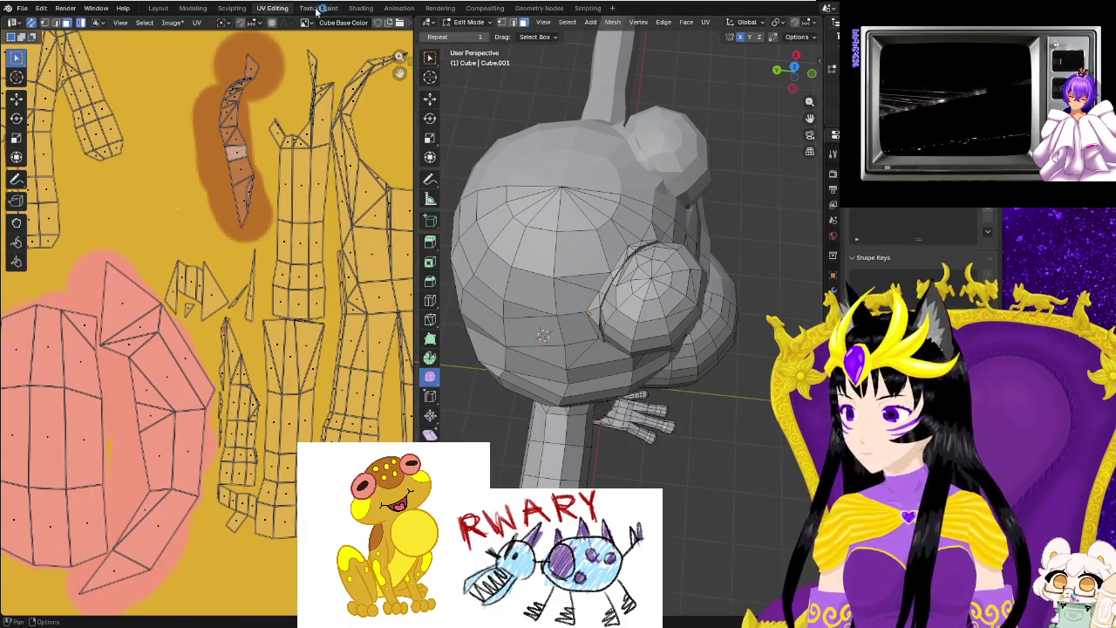
Inspect the mouth crease on the frog's head in Texture Paint.
{"action": "key", "text": "ctrl+Page_Down"}
{"action": "middle_click_drag", "start_coordinate": [530, 367], "coordinate": [538, 361]}
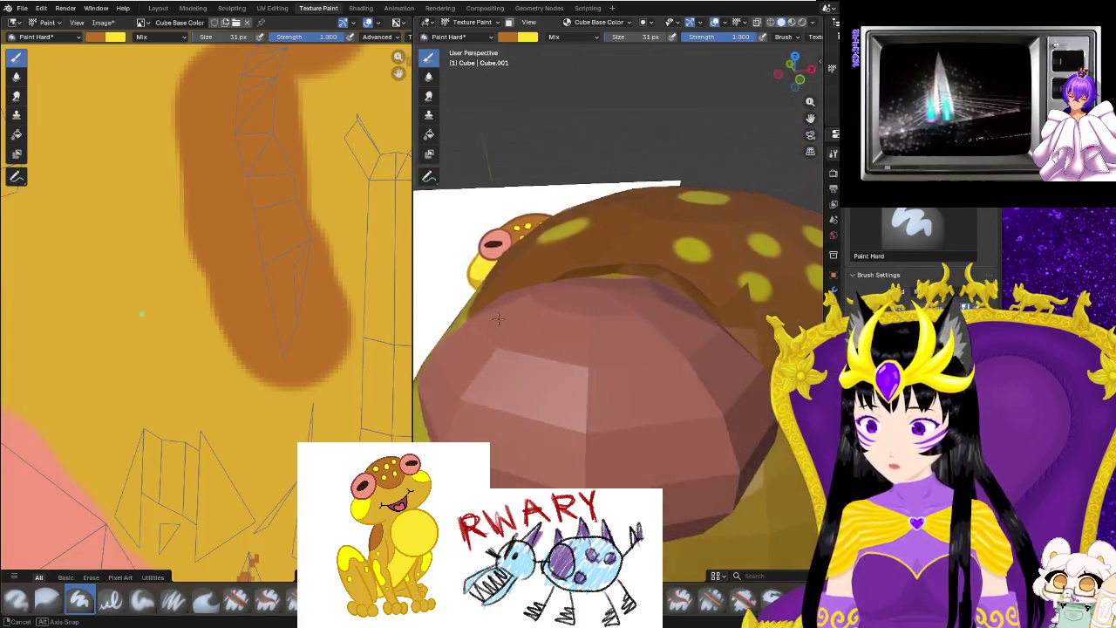
{"action": "scroll", "coordinate": [538, 361], "scroll_direction": "up", "scroll_amount": 2}
{"action": "scroll", "coordinate": [538, 361], "scroll_direction": "up", "scroll_amount": 2}
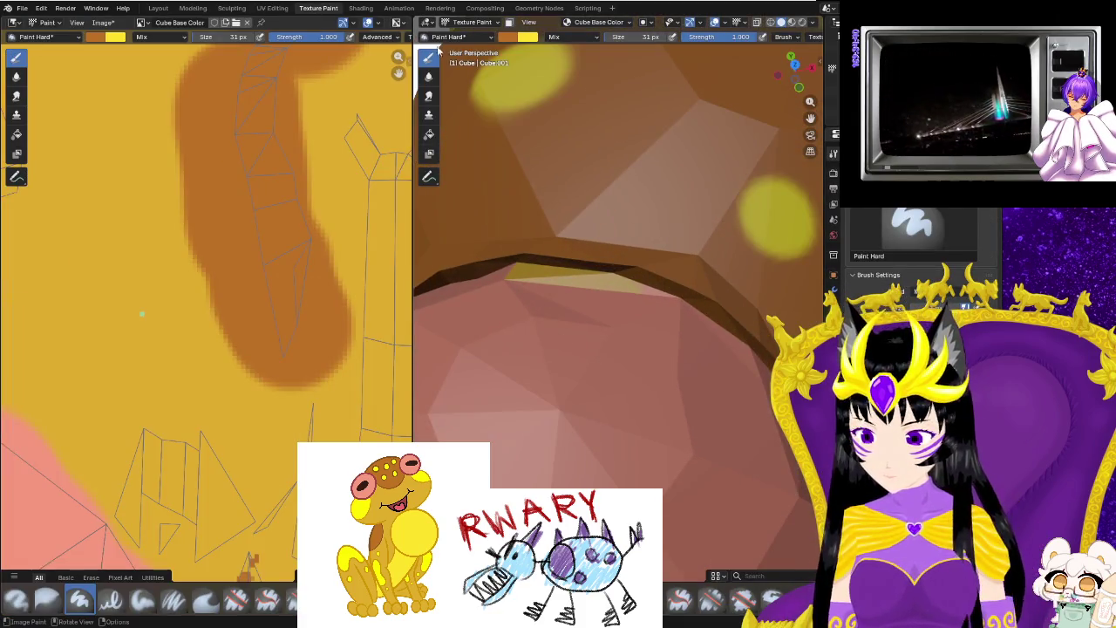
{"action": "left_click", "coordinate": [272, 8]}
Box-select the mouth-seam faces and select the right triangle UV island near the pink eye.
{"action": "mouse_move", "coordinate": [558, 288]}
{"action": "middle_mouse_down"}
{"action": "mouse_move", "coordinate": [587, 288]}
{"action": "mouse_move", "coordinate": [594, 312]}
{"action": "middle_mouse_up"}
{"action": "scroll", "coordinate": [587, 288], "scroll_direction": "up", "scroll_amount": 2}
{"action": "left_click_drag", "start_coordinate": [567, 323], "coordinate": [603, 331]}
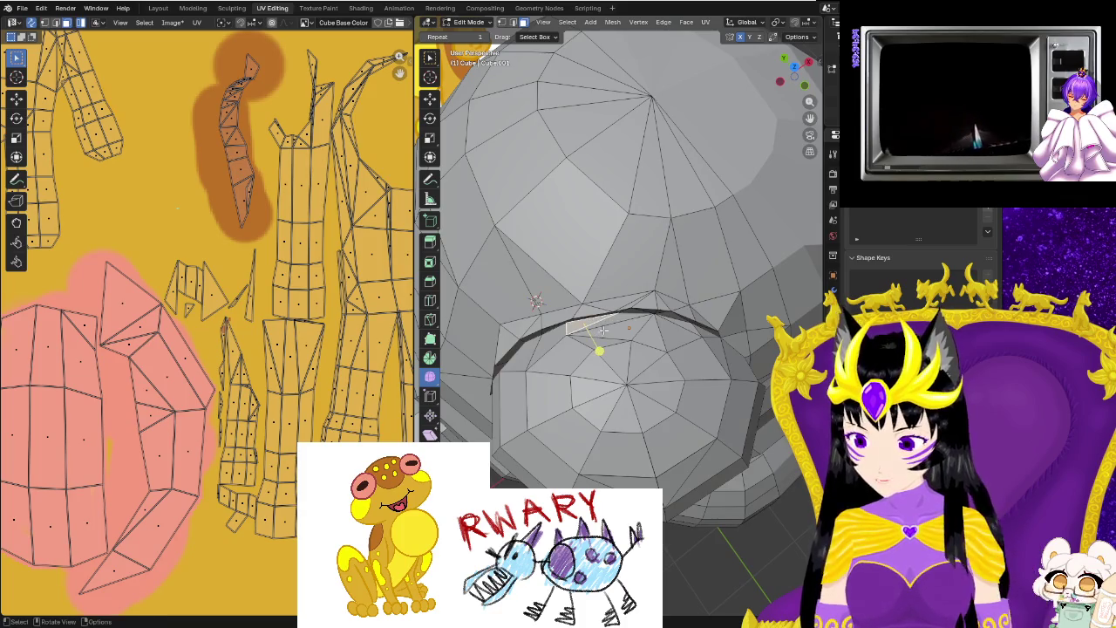
{"action": "scroll", "coordinate": [351, 331], "scroll_direction": "down", "scroll_amount": 1}
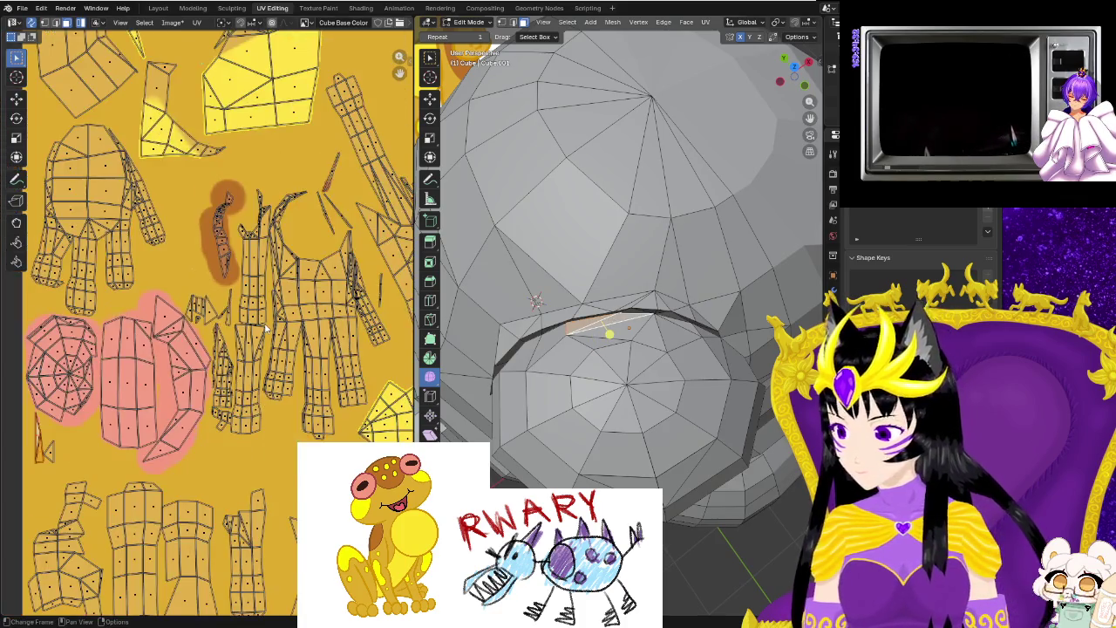
{"action": "scroll", "coordinate": [218, 392], "scroll_direction": "down", "scroll_amount": 2}
{"action": "scroll", "coordinate": [51, 440], "scroll_direction": "up", "scroll_amount": 2}
{"action": "middle_click_drag", "start_coordinate": [98, 470], "coordinate": [279, 383]}
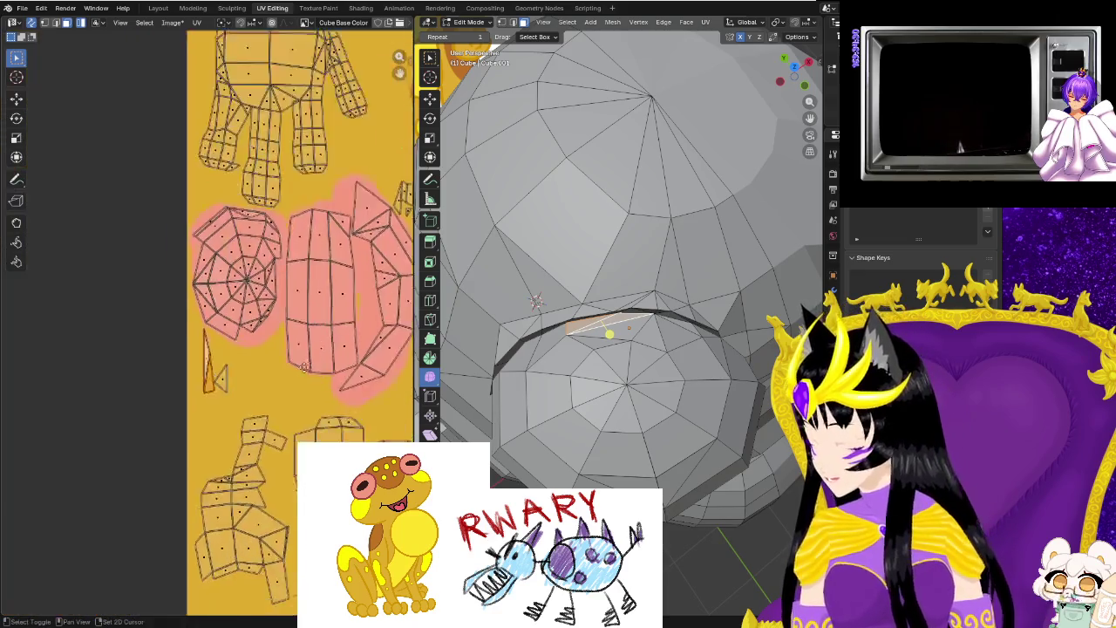
{"action": "scroll", "coordinate": [294, 375], "scroll_direction": "up", "scroll_amount": 2}
{"action": "scroll", "coordinate": [315, 394], "scroll_direction": "up", "scroll_amount": 2}
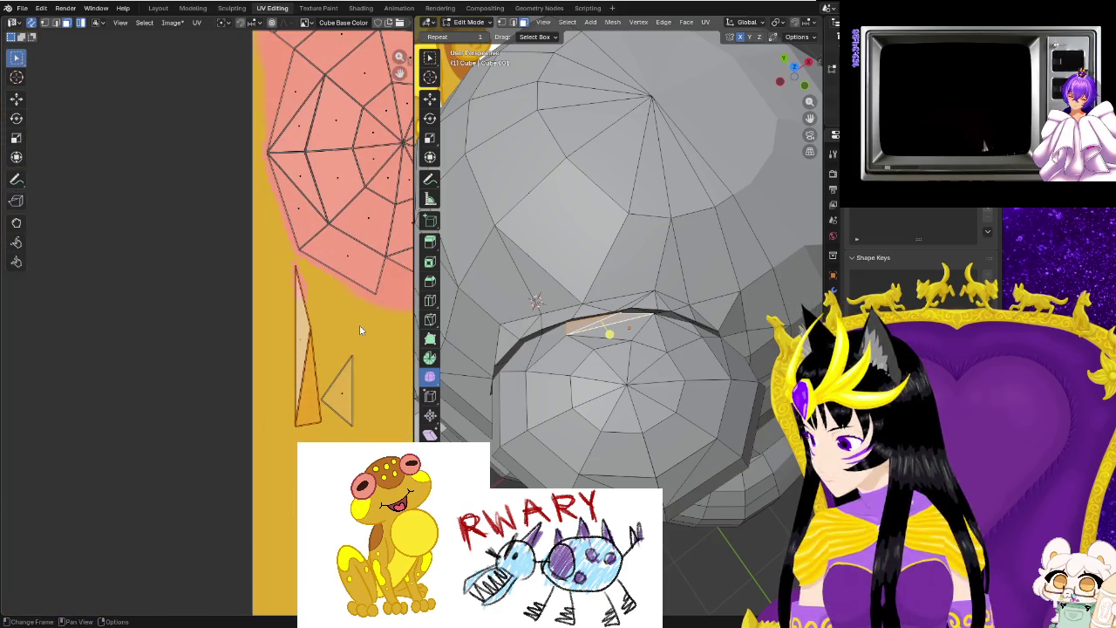
{"action": "left_click", "coordinate": [340, 388]}
{"action": "left_click", "coordinate": [303, 10]}
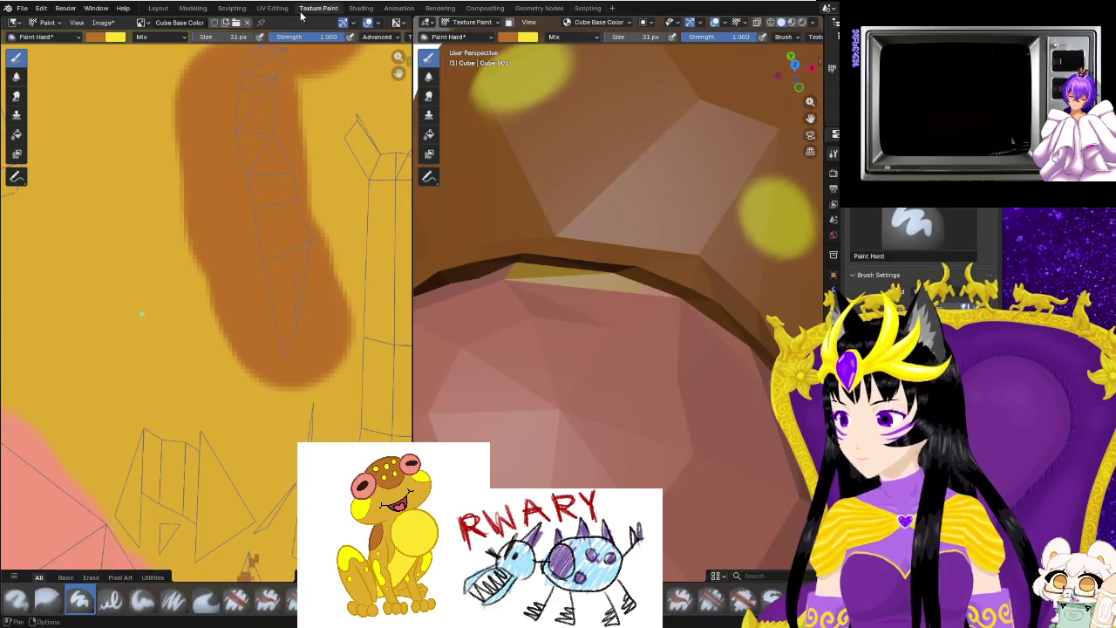
Paint a brown dab on the yellow strip of the texture.
{"action": "scroll", "coordinate": [249, 249], "scroll_direction": "down", "scroll_amount": 5}
{"action": "middle_click_drag", "start_coordinate": [121, 411], "coordinate": [173, 406]}
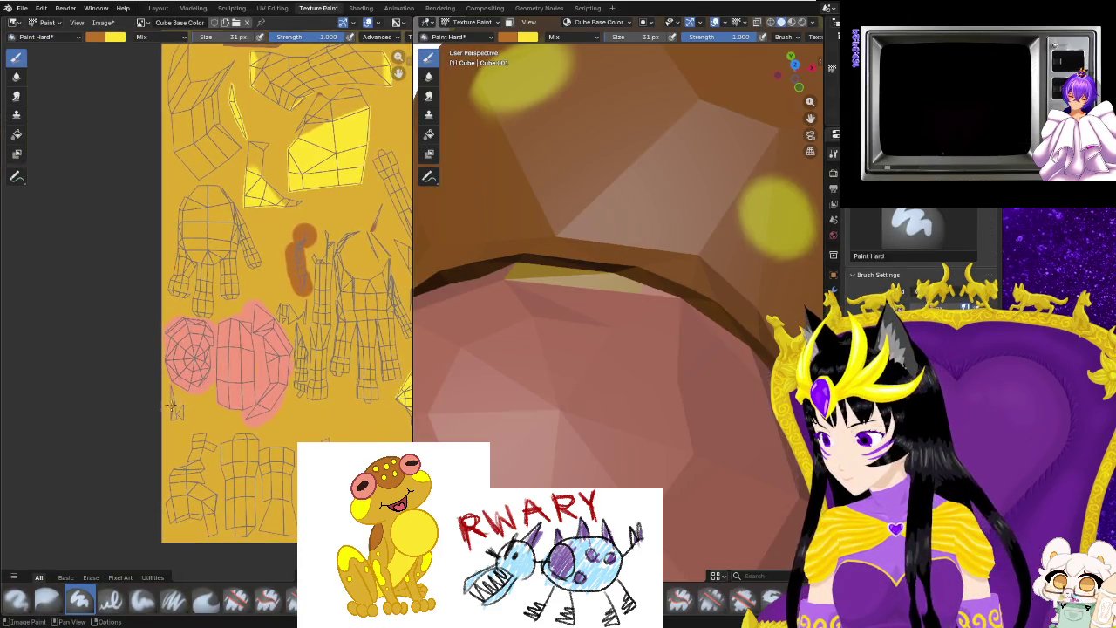
{"action": "left_click", "coordinate": [174, 412]}
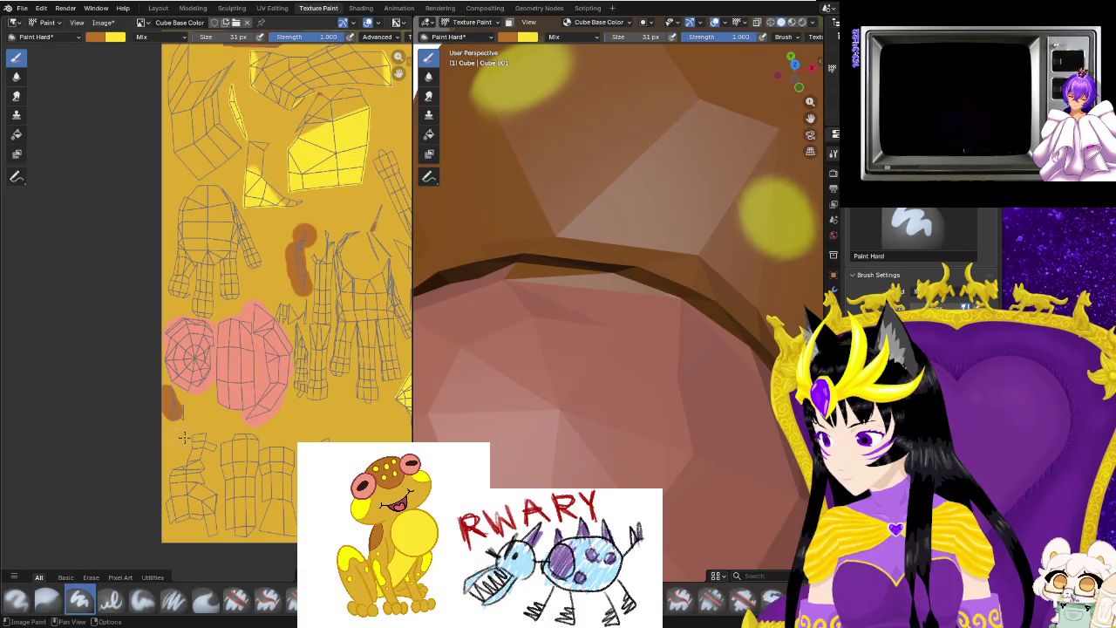
{"action": "middle_click_drag", "start_coordinate": [482, 295], "coordinate": [677, 221]}
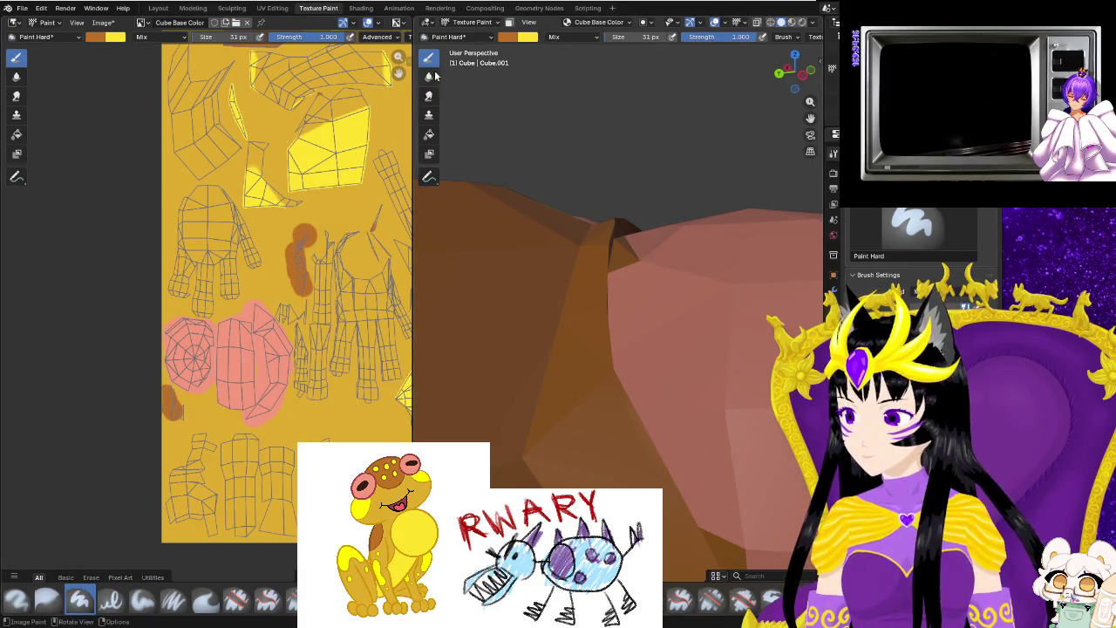
Sample brush colours from the texture while orbiting in around the pink eye.
{"action": "right_click", "coordinate": [549, 114]}
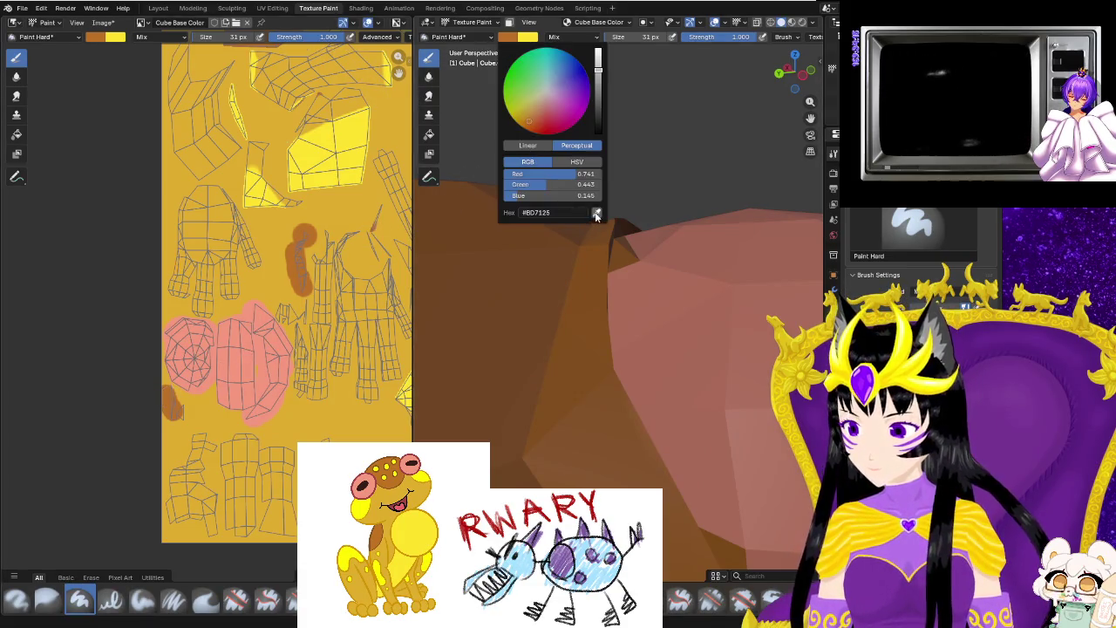
{"action": "left_click", "coordinate": [241, 395]}
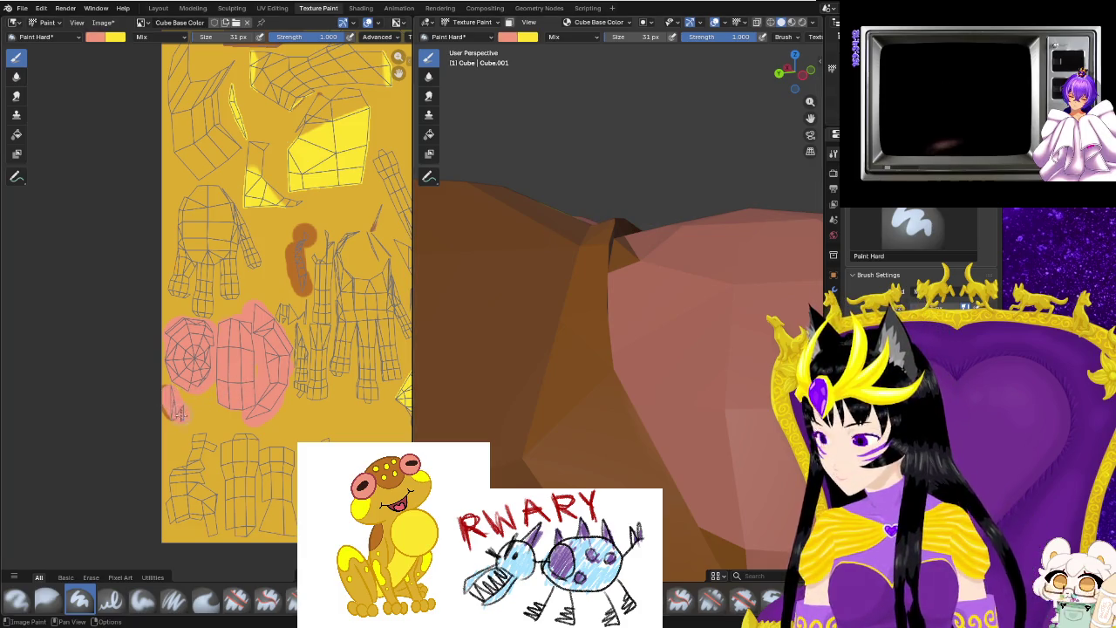
{"action": "mouse_move", "coordinate": [428, 366]}
{"action": "middle_mouse_down"}
{"action": "mouse_move", "coordinate": [496, 404]}
{"action": "mouse_move", "coordinate": [587, 376]}
{"action": "middle_mouse_up"}
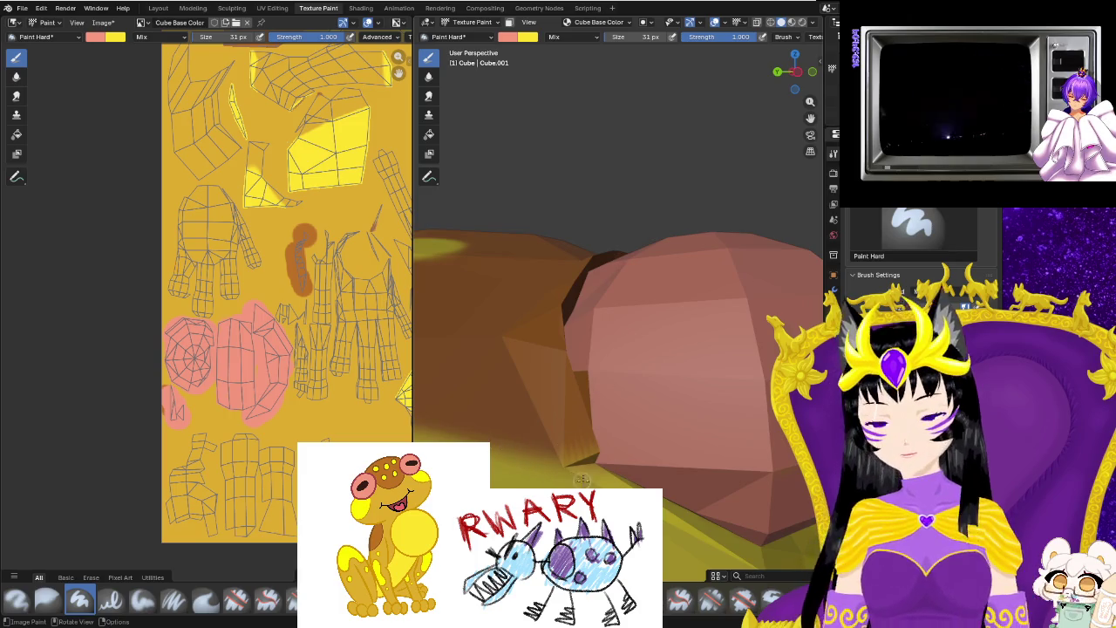
{"action": "mouse_move", "coordinate": [617, 450]}
{"action": "middle_mouse_down"}
{"action": "mouse_move", "coordinate": [566, 408]}
{"action": "mouse_move", "coordinate": [554, 346]}
{"action": "middle_mouse_up"}
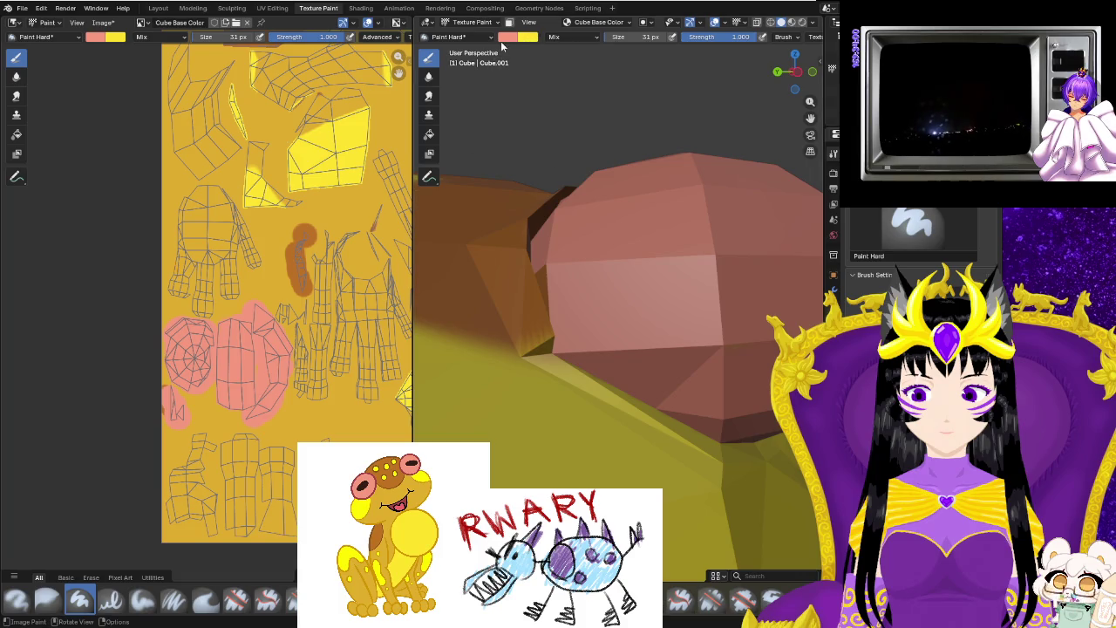
{"action": "left_click", "coordinate": [528, 37]}
{"action": "left_click", "coordinate": [618, 213]}
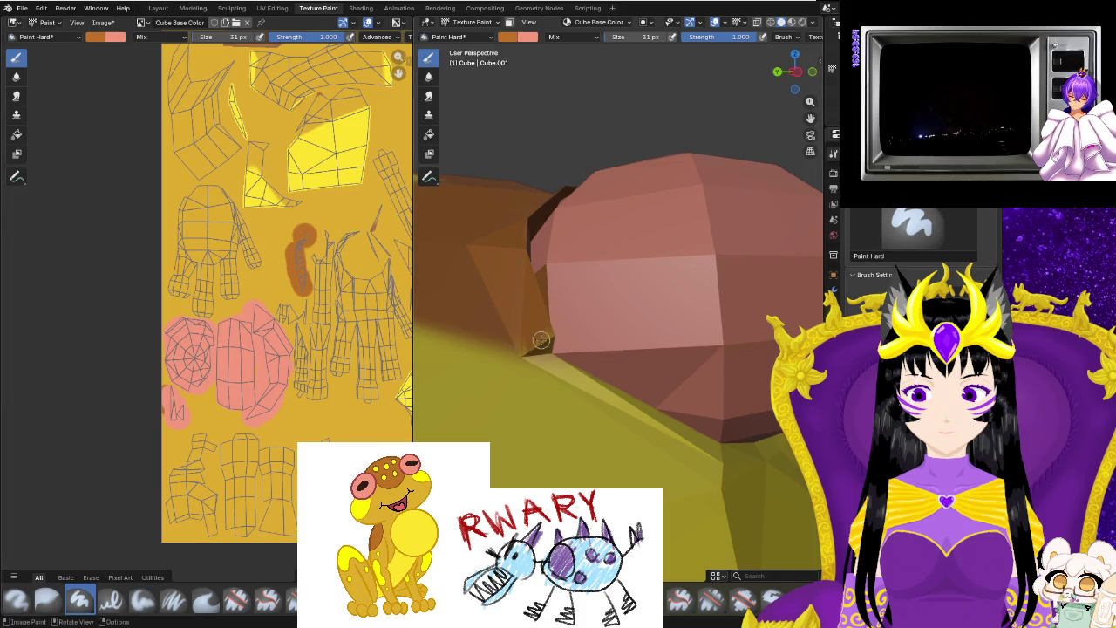
{"action": "mouse_move", "coordinate": [541, 339]}
{"action": "middle_mouse_down"}
{"action": "mouse_move", "coordinate": [461, 372]}
{"action": "mouse_move", "coordinate": [556, 396]}
{"action": "middle_mouse_up"}
{"action": "middle_click_drag", "start_coordinate": [529, 470], "coordinate": [608, 300]}
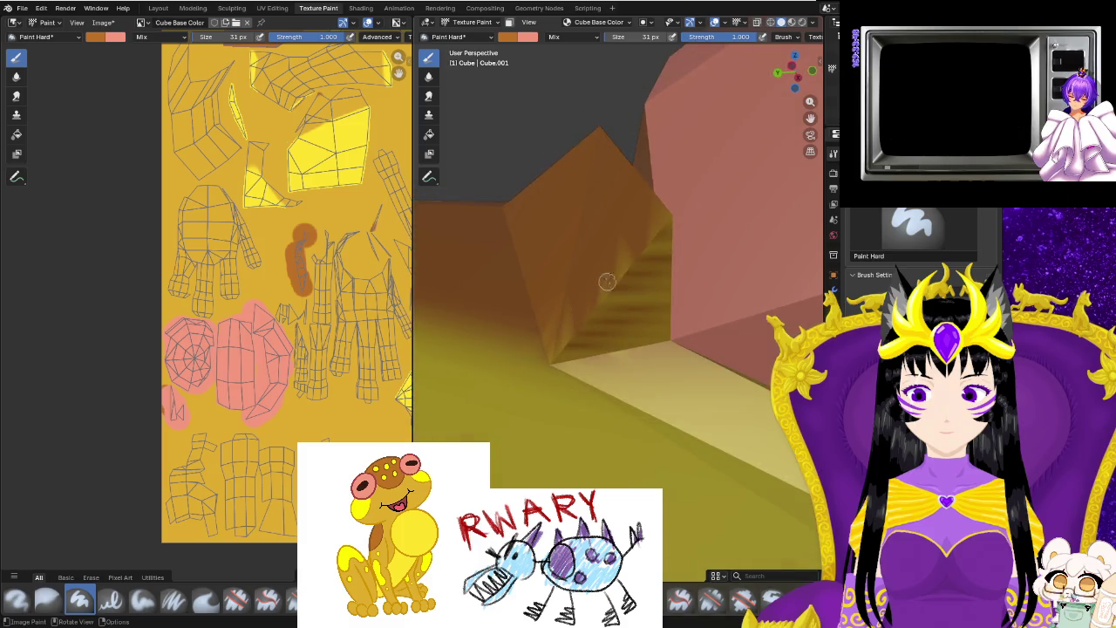
Paint a dark orange stroke along the inner corner where two faces meet.
{"action": "left_click_drag", "start_coordinate": [558, 348], "coordinate": [654, 331]}
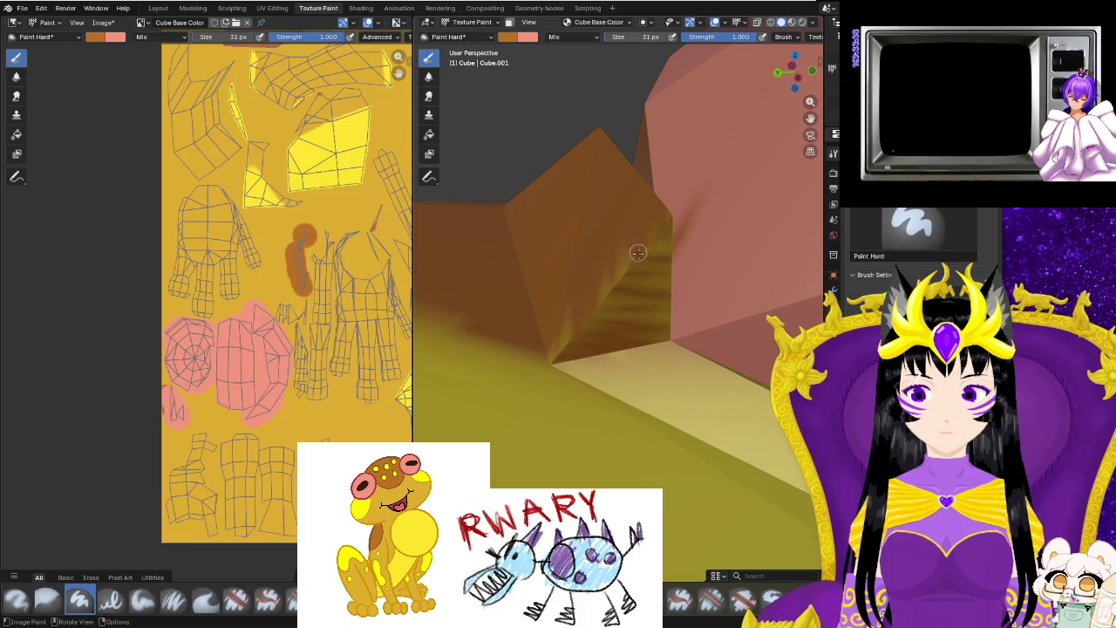
{"action": "mouse_move", "coordinate": [666, 271]}
{"action": "middle_mouse_down"}
{"action": "mouse_move", "coordinate": [540, 398]}
{"action": "mouse_move", "coordinate": [569, 355]}
{"action": "middle_mouse_up"}
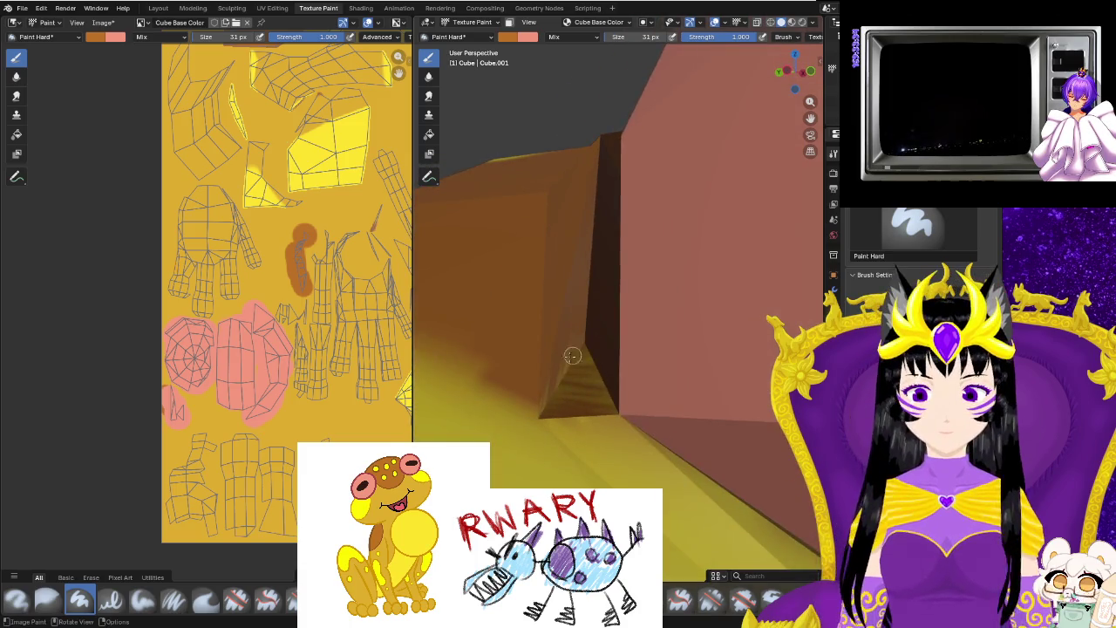
{"action": "scroll", "coordinate": [296, 262], "scroll_direction": "down", "scroll_amount": 2}
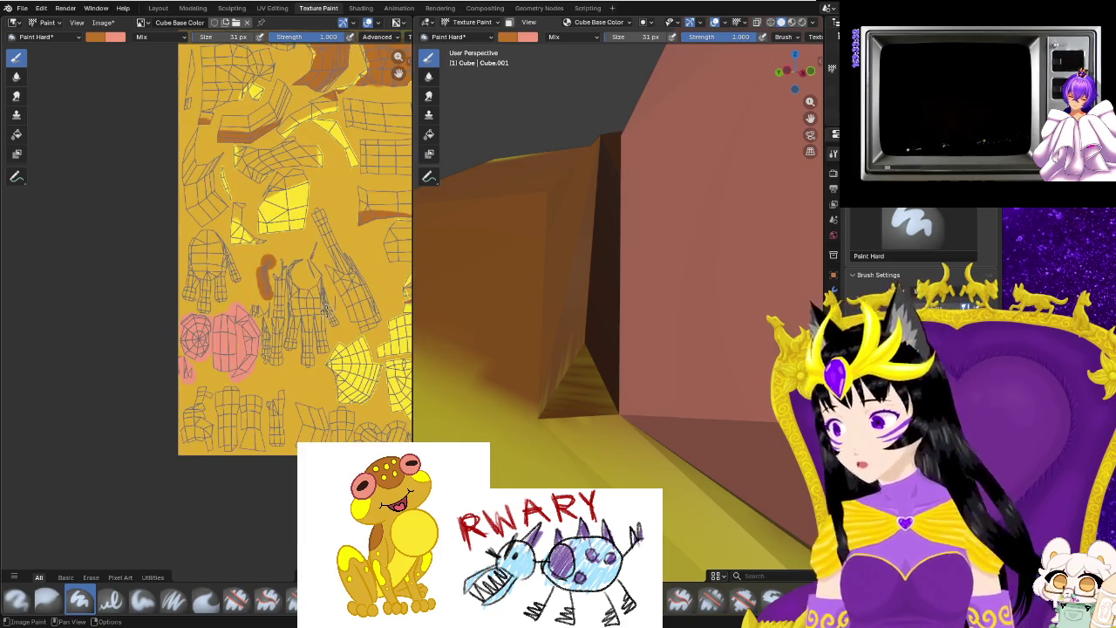
{"action": "scroll", "coordinate": [297, 262], "scroll_direction": "down", "scroll_amount": 2}
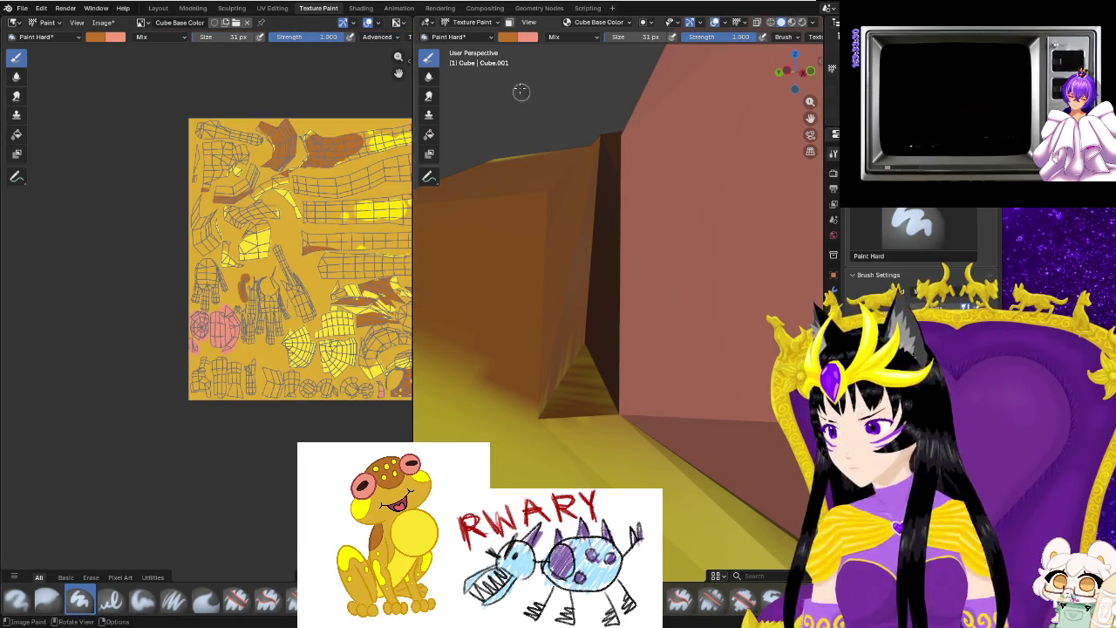
{"action": "left_click", "coordinate": [273, 9]}
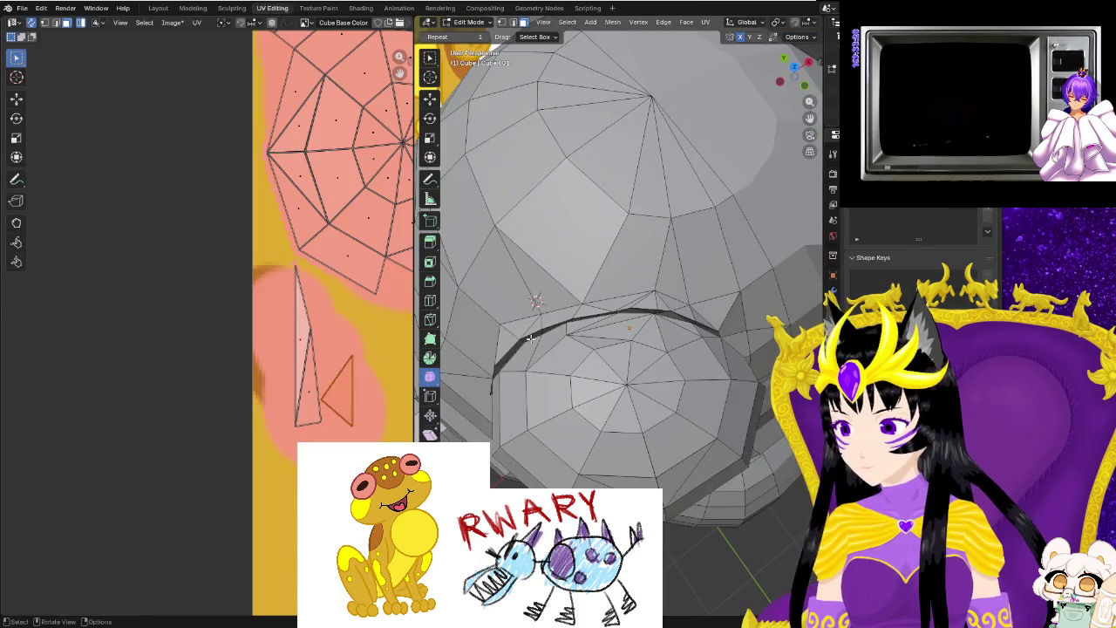
Select the face carrying the stray paint and zoom the UV editor onto its sliver.
{"action": "middle_click_drag", "start_coordinate": [558, 261], "coordinate": [575, 287]}
{"action": "scroll", "coordinate": [576, 288], "scroll_direction": "up", "scroll_amount": 5}
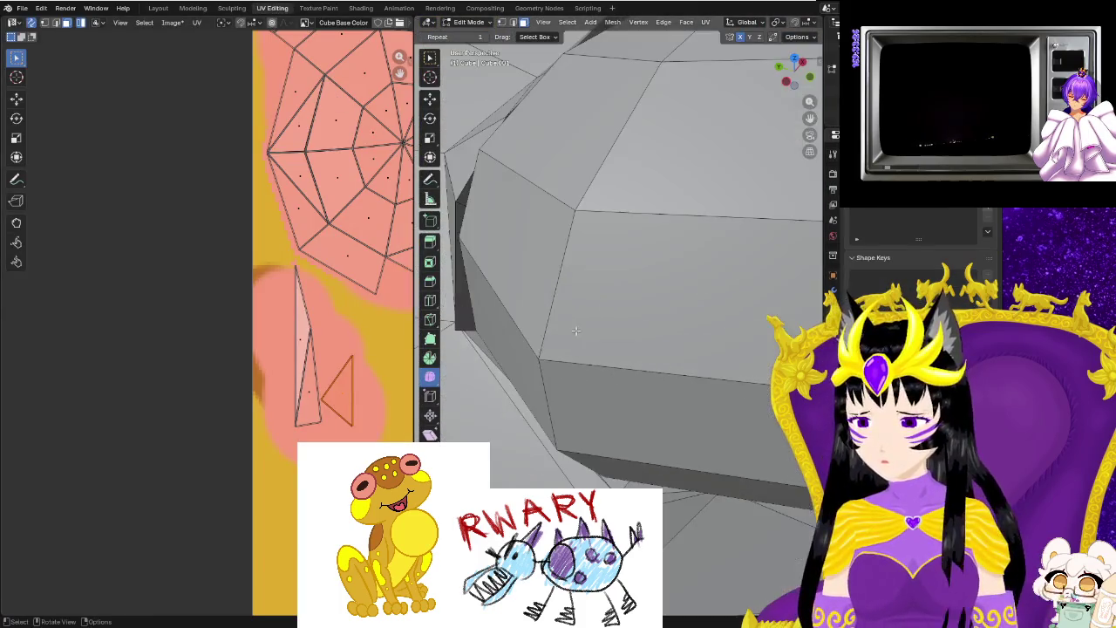
{"action": "scroll", "coordinate": [577, 288], "scroll_direction": "up", "scroll_amount": 2}
{"action": "scroll", "coordinate": [576, 288], "scroll_direction": "up", "scroll_amount": 3}
{"action": "left_click", "coordinate": [688, 108]}
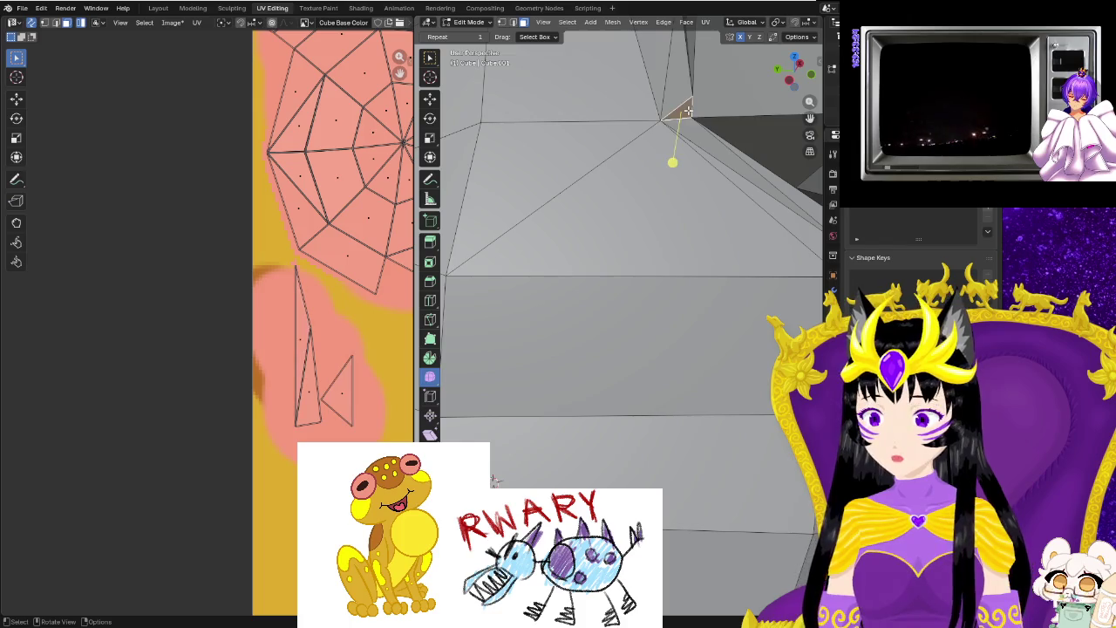
{"action": "scroll", "coordinate": [301, 328], "scroll_direction": "down", "scroll_amount": 4}
{"action": "scroll", "coordinate": [323, 324], "scroll_direction": "down", "scroll_amount": 2}
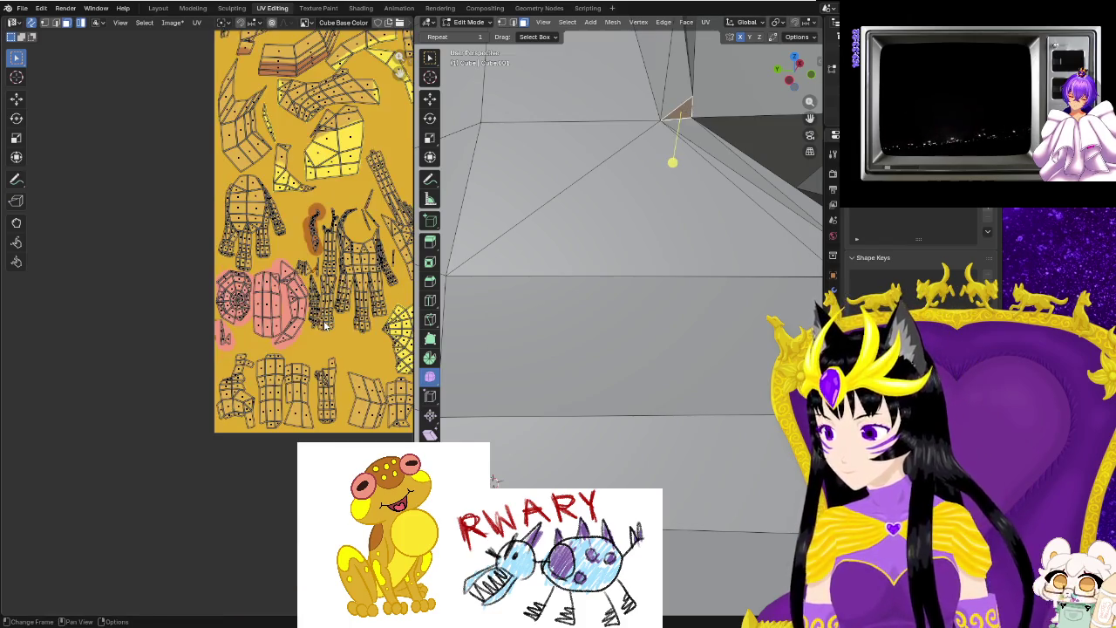
{"action": "scroll", "coordinate": [323, 325], "scroll_direction": "up", "scroll_amount": 2}
{"action": "scroll", "coordinate": [301, 326], "scroll_direction": "up", "scroll_amount": 1}
{"action": "scroll", "coordinate": [281, 328], "scroll_direction": "up", "scroll_amount": 2}
{"action": "scroll", "coordinate": [281, 326], "scroll_direction": "up", "scroll_amount": 2}
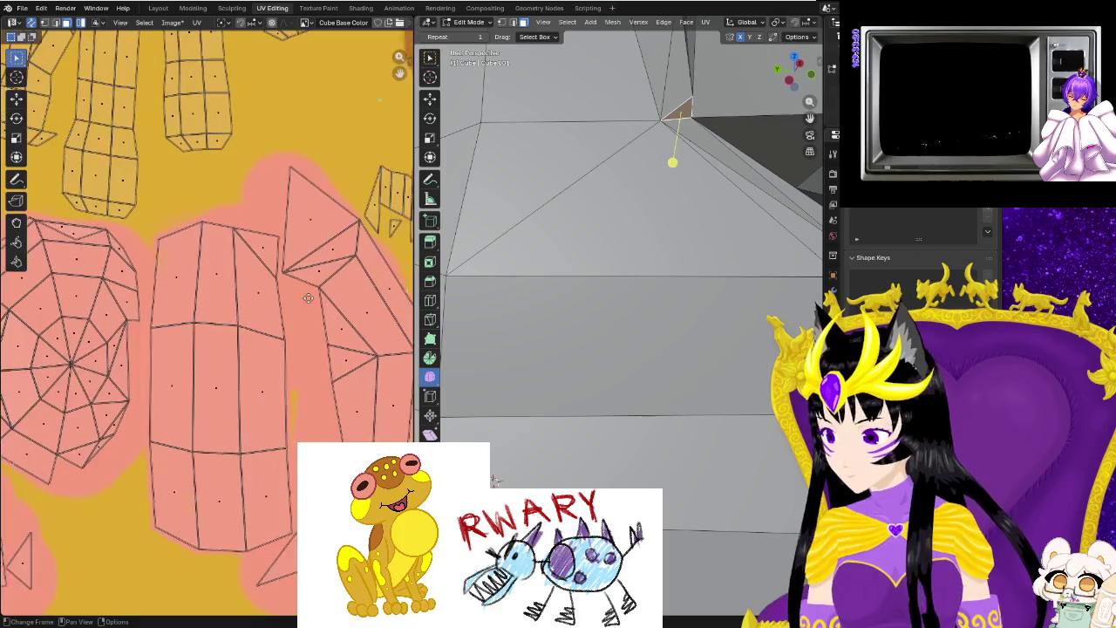
{"action": "scroll", "coordinate": [292, 322], "scroll_direction": "up", "scroll_amount": 2}
{"action": "scroll", "coordinate": [305, 319], "scroll_direction": "up", "scroll_amount": 2}
{"action": "scroll", "coordinate": [319, 315], "scroll_direction": "up", "scroll_amount": 1}
{"action": "scroll", "coordinate": [303, 326], "scroll_direction": "up", "scroll_amount": 2}
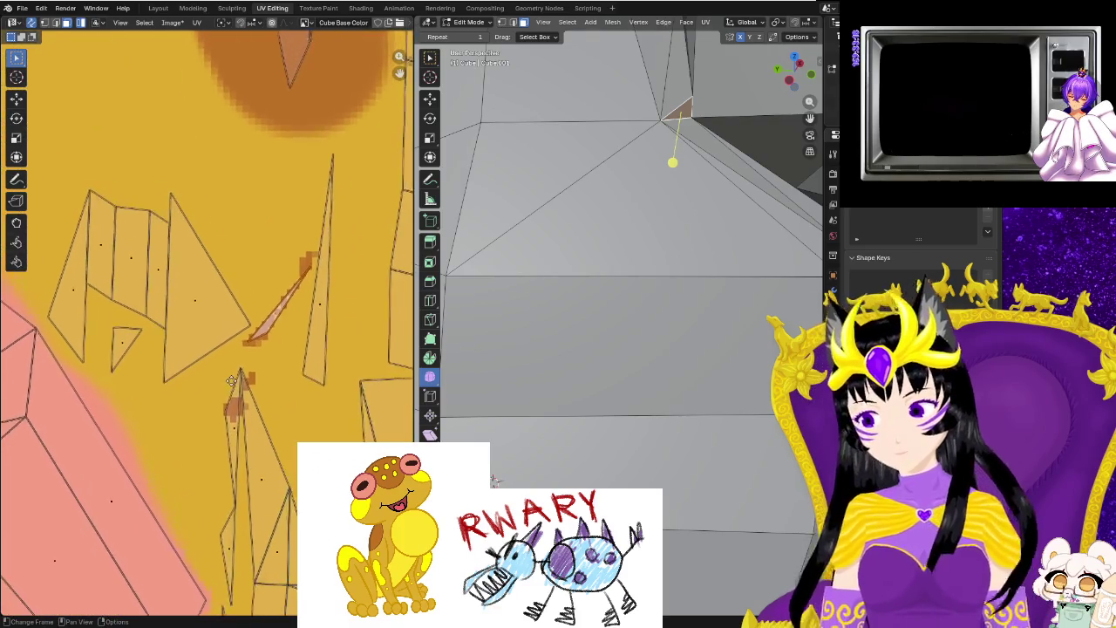
{"action": "scroll", "coordinate": [291, 340], "scroll_direction": "up", "scroll_amount": 2}
{"action": "scroll", "coordinate": [279, 355], "scroll_direction": "up", "scroll_amount": 2}
{"action": "scroll", "coordinate": [267, 369], "scroll_direction": "up", "scroll_amount": 1}
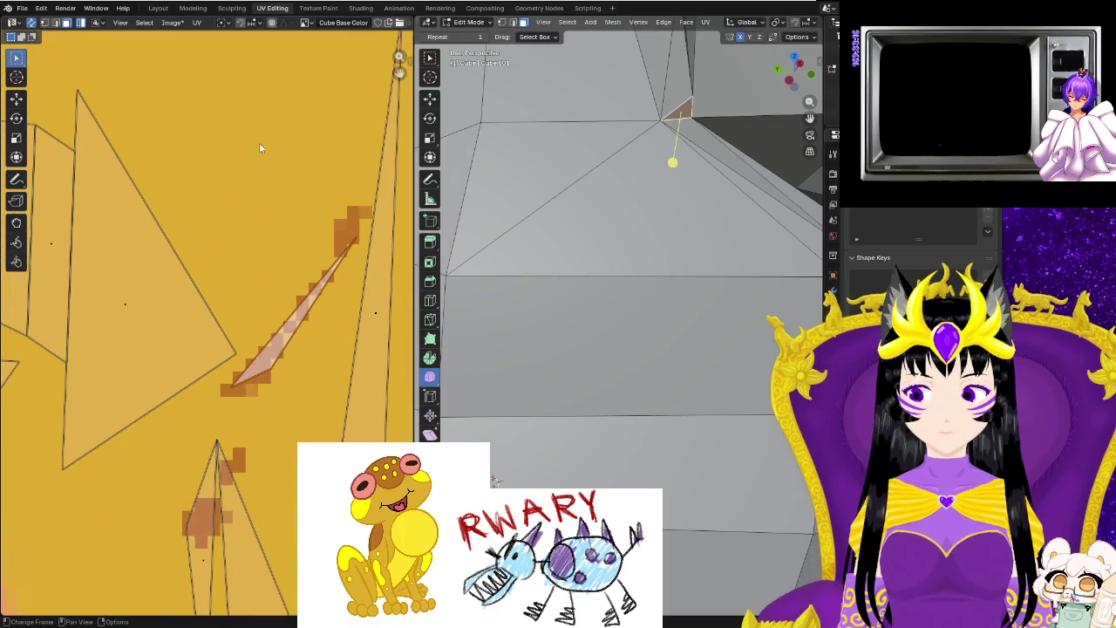
Reselect the sliver face and nudge its UV slightly onto the brown streak.
{"action": "left_click", "coordinate": [156, 8]}
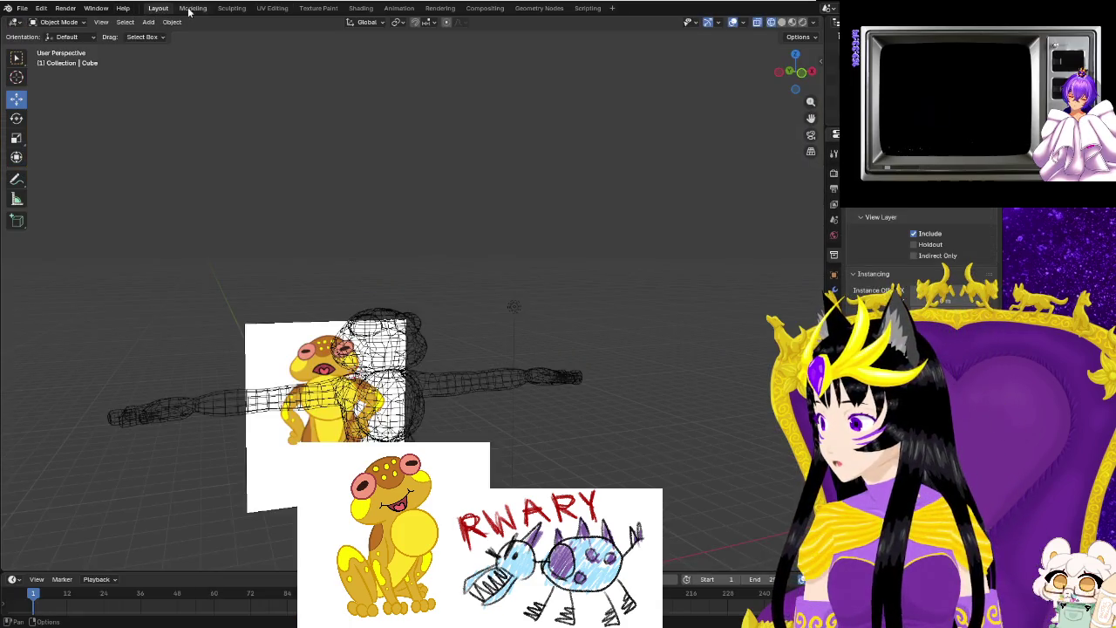
{"action": "left_click", "coordinate": [269, 9]}
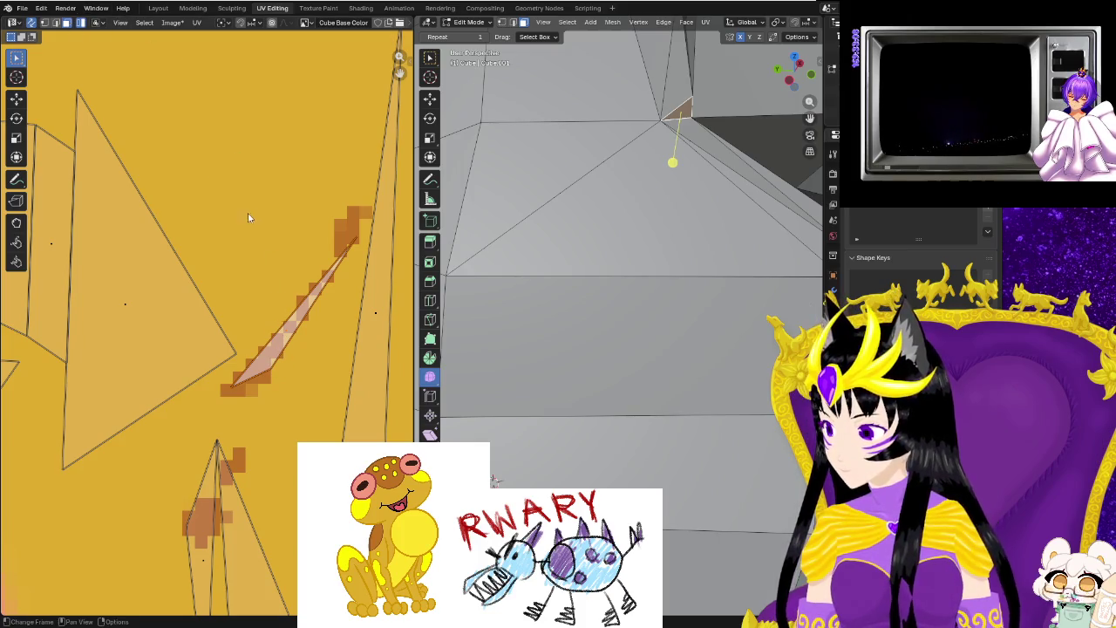
{"action": "left_click", "coordinate": [270, 377]}
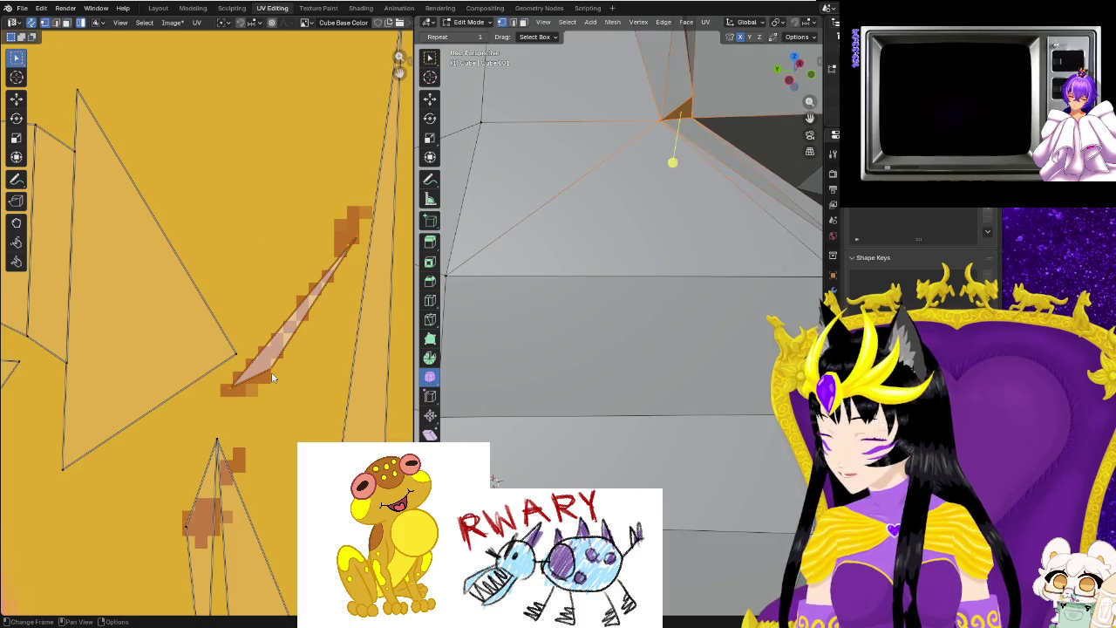
{"action": "key", "text": "g"}
{"action": "left_click", "coordinate": [267, 382]}
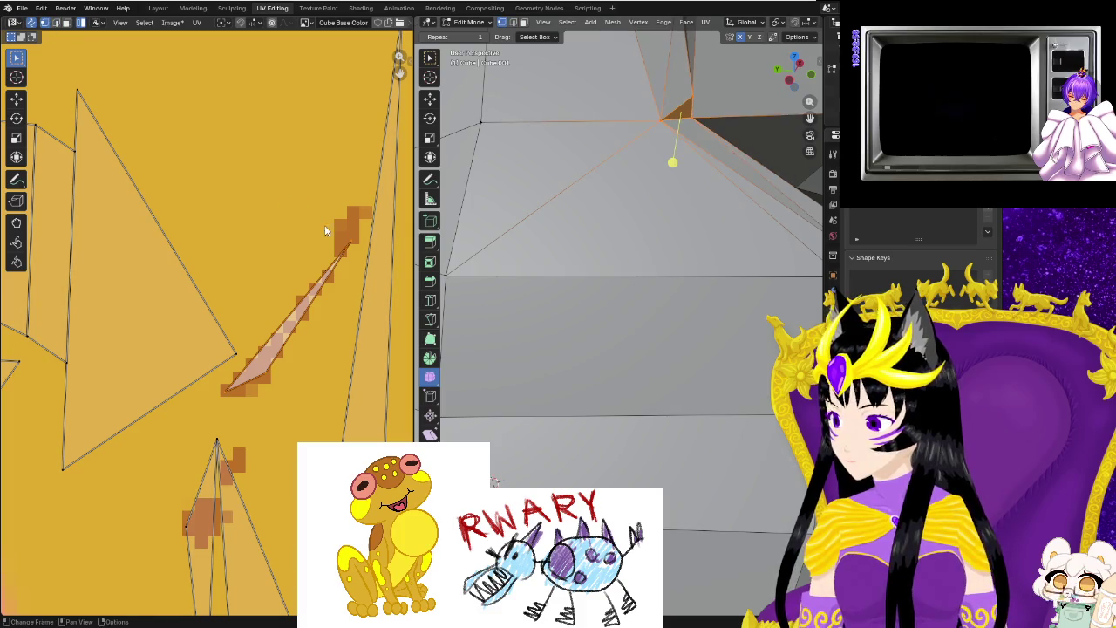
Try moving a sliver vertex, undo it, shift the sliver and clear the selection.
{"action": "left_click", "coordinate": [362, 248]}
{"action": "left_click", "coordinate": [357, 245]}
{"action": "key", "text": "g"}
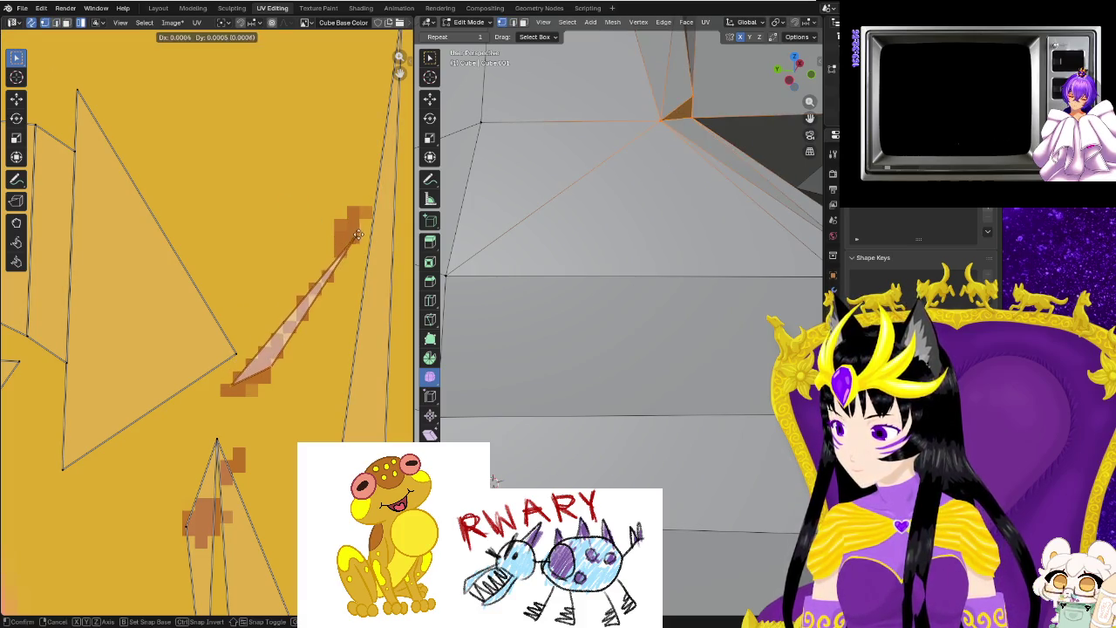
{"action": "left_click", "coordinate": [299, 352]}
{"action": "key", "text": "ctrl+z"}
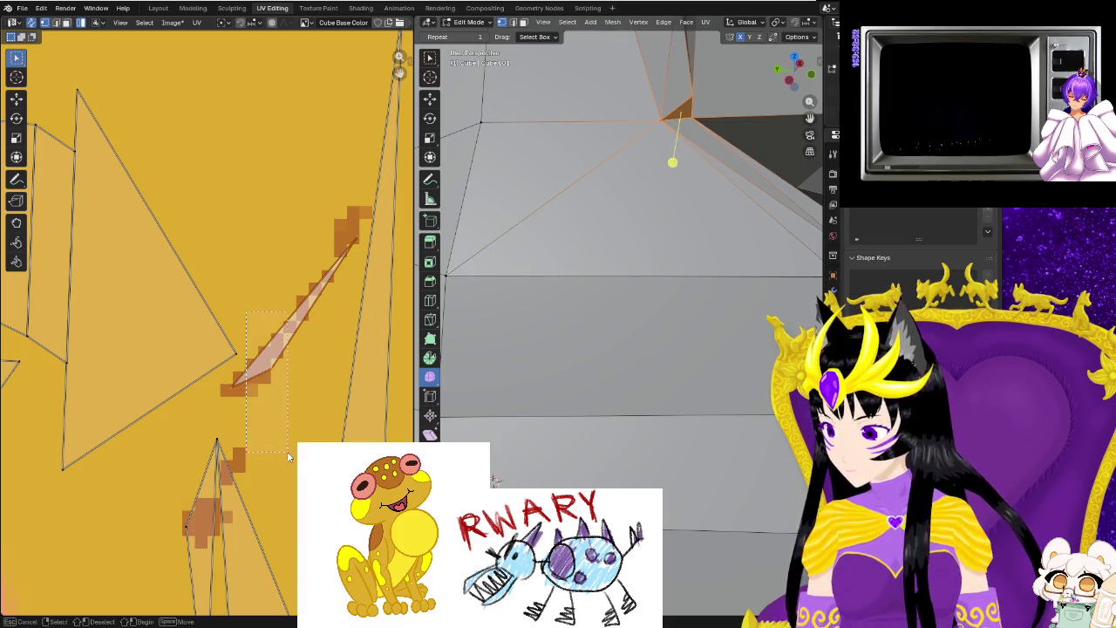
{"action": "key", "text": "ctrl+z"}
{"action": "key", "text": "ctrl+shift+z"}
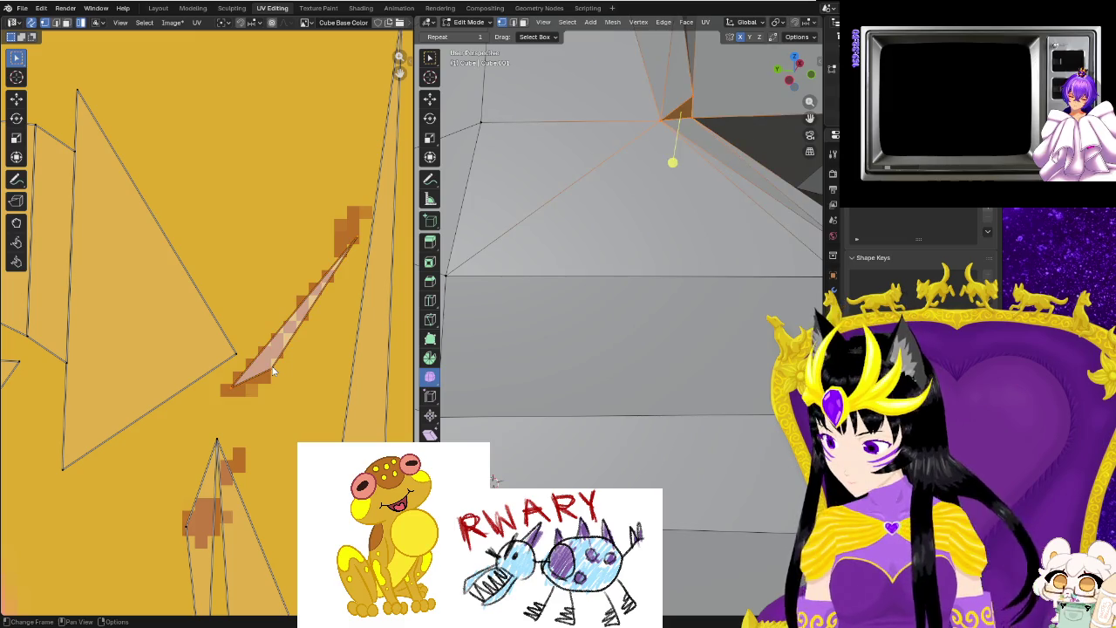
{"action": "key", "text": "g"}
{"action": "left_click", "coordinate": [273, 370]}
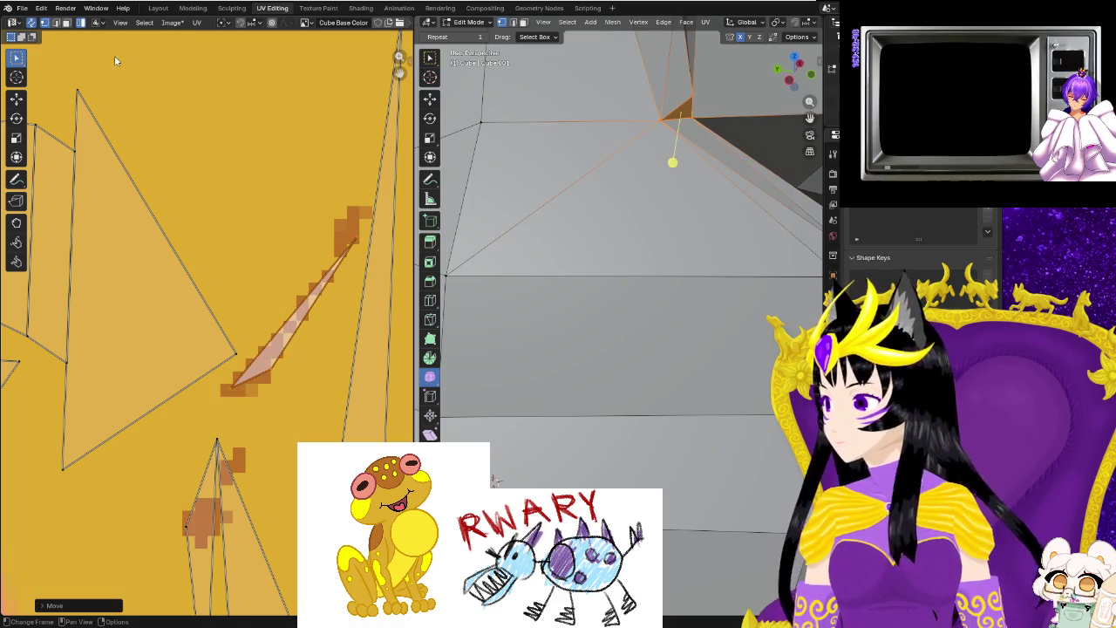
{"action": "left_click", "coordinate": [67, 24]}
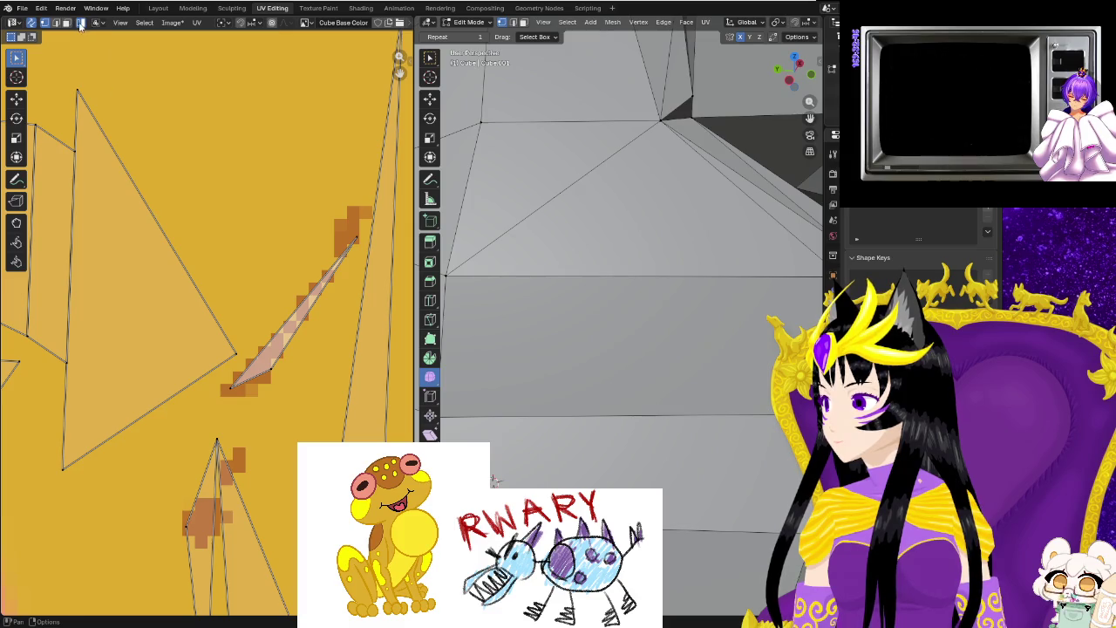
Switch to a sticky selection mode and move the whole UV sliver.
{"action": "left_click", "coordinate": [94, 24]}
{"action": "left_click", "coordinate": [122, 56]}
{"action": "left_click", "coordinate": [253, 377]}
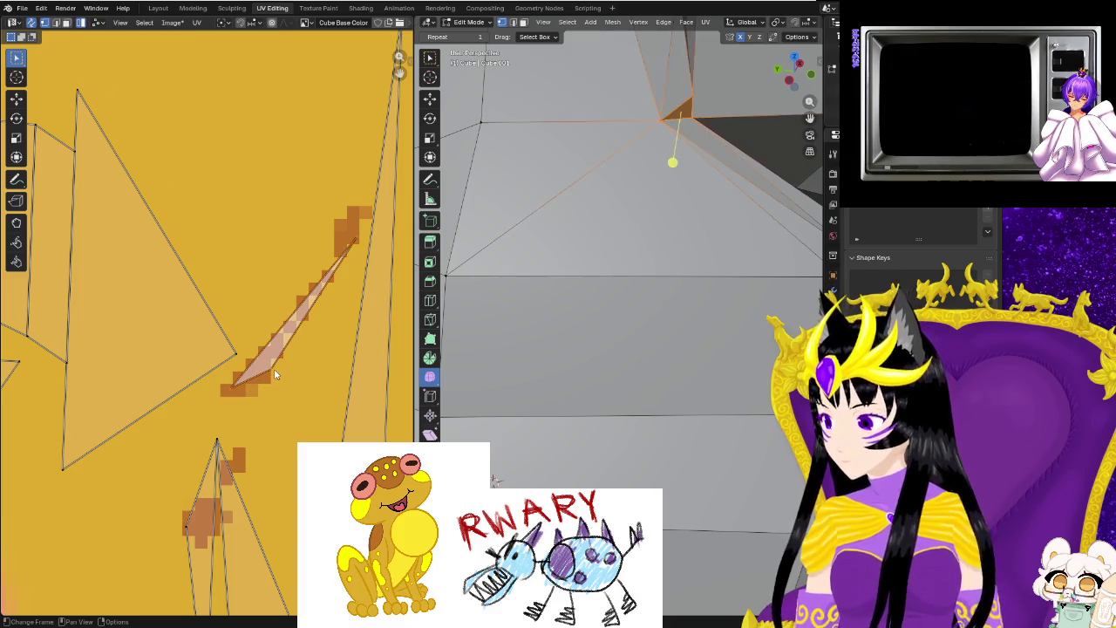
{"action": "key", "text": "g"}
{"action": "left_click", "coordinate": [277, 380]}
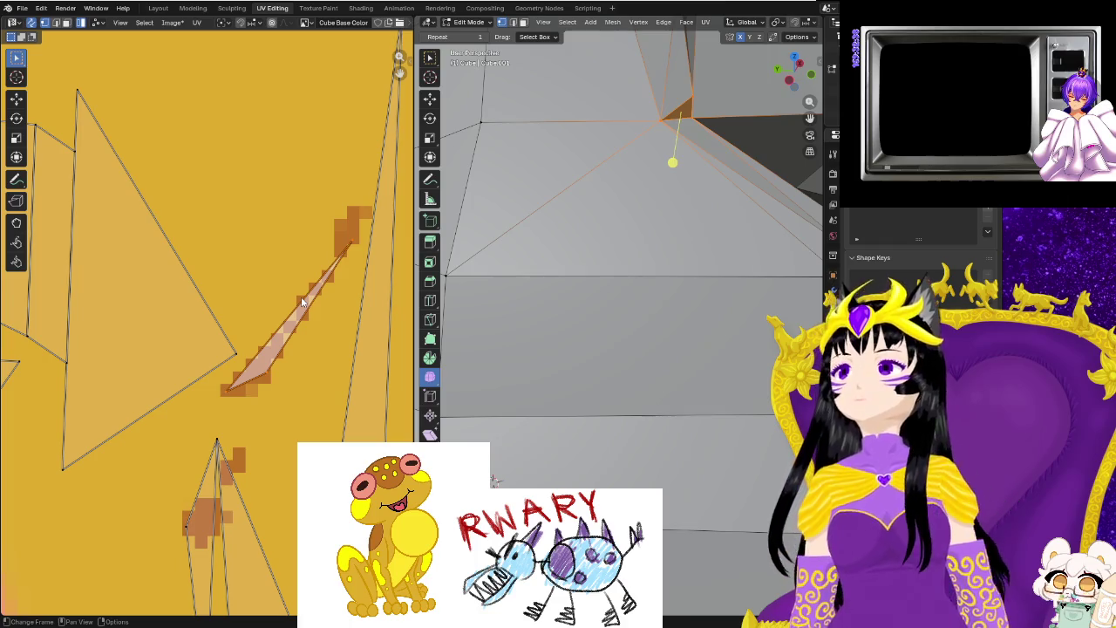
Scale the UV sliver larger and rotate it nearly upright.
{"action": "key", "text": "s"}
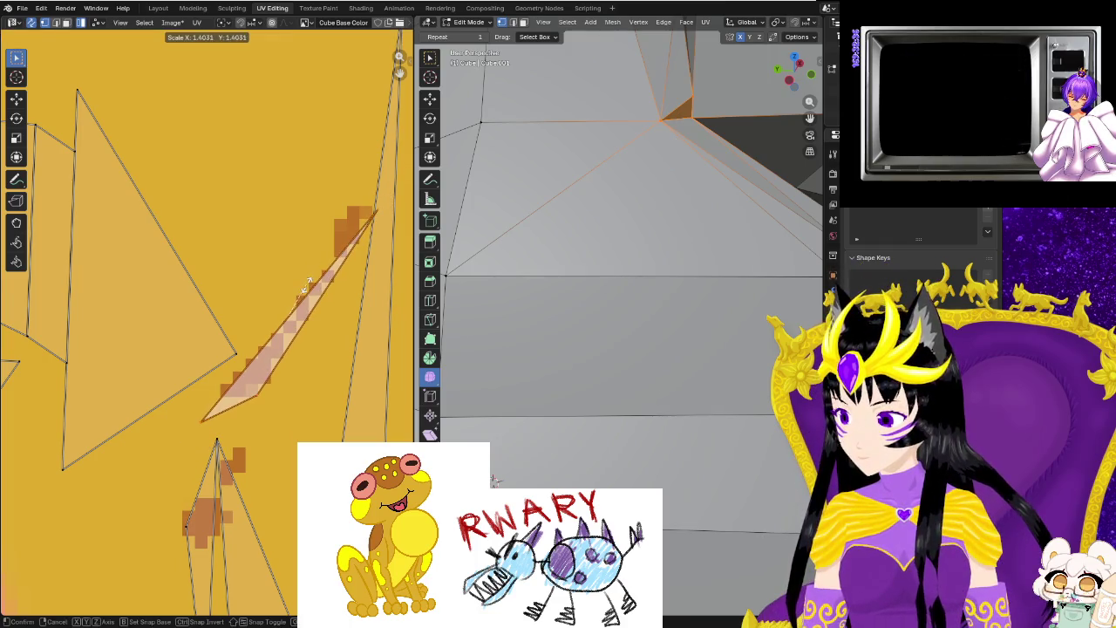
{"action": "left_click", "coordinate": [307, 289]}
{"action": "key", "text": "r"}
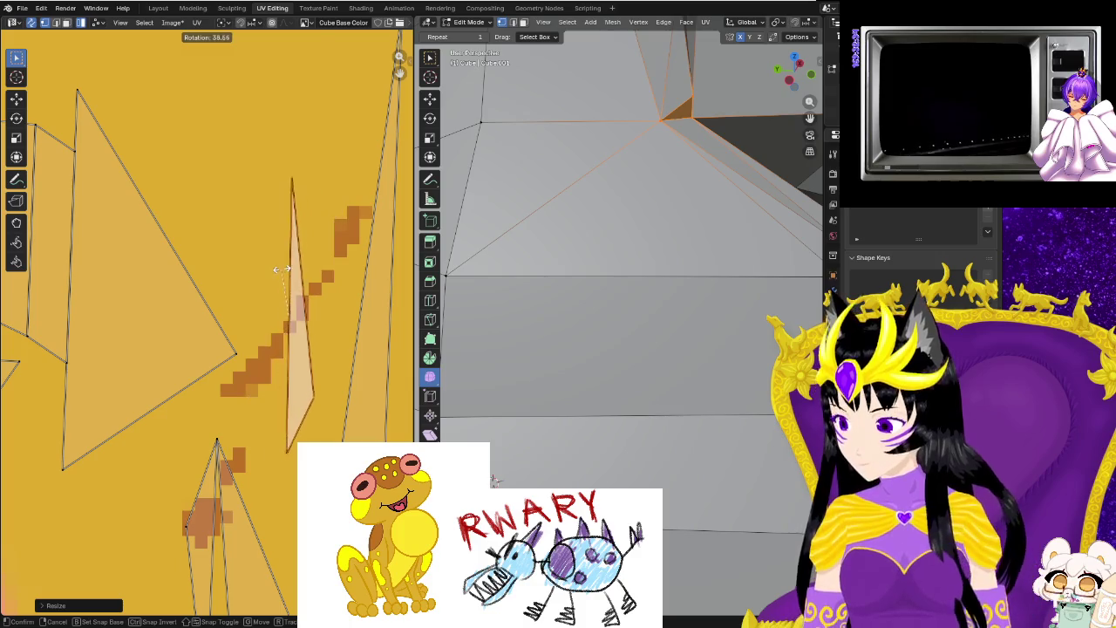
{"action": "left_click", "coordinate": [278, 266]}
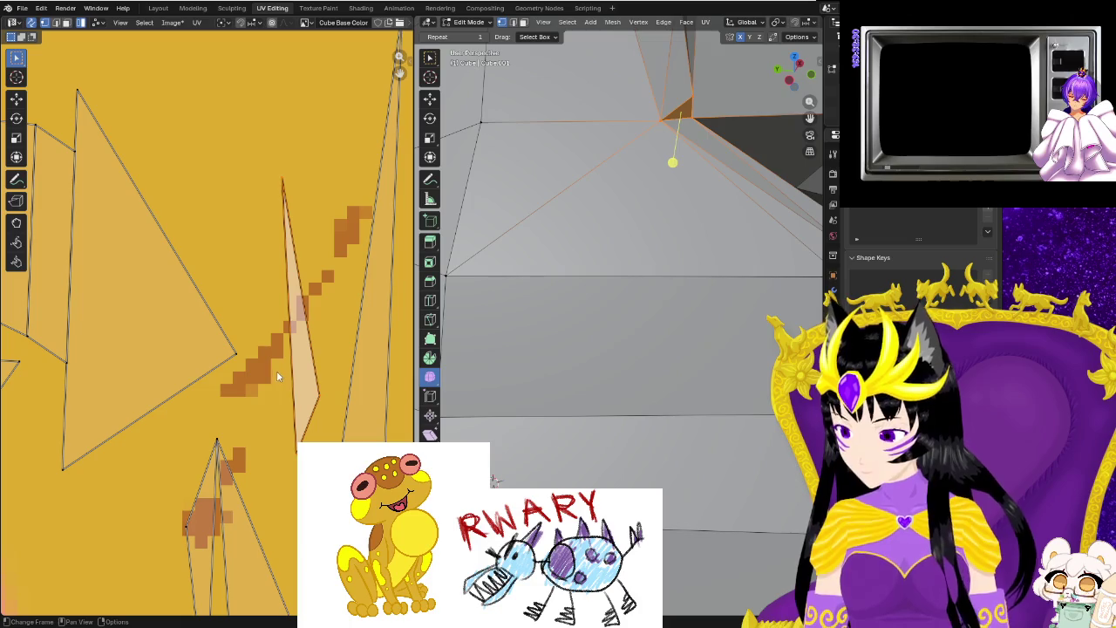
{"action": "scroll", "coordinate": [291, 480], "scroll_direction": "down", "scroll_amount": 3}
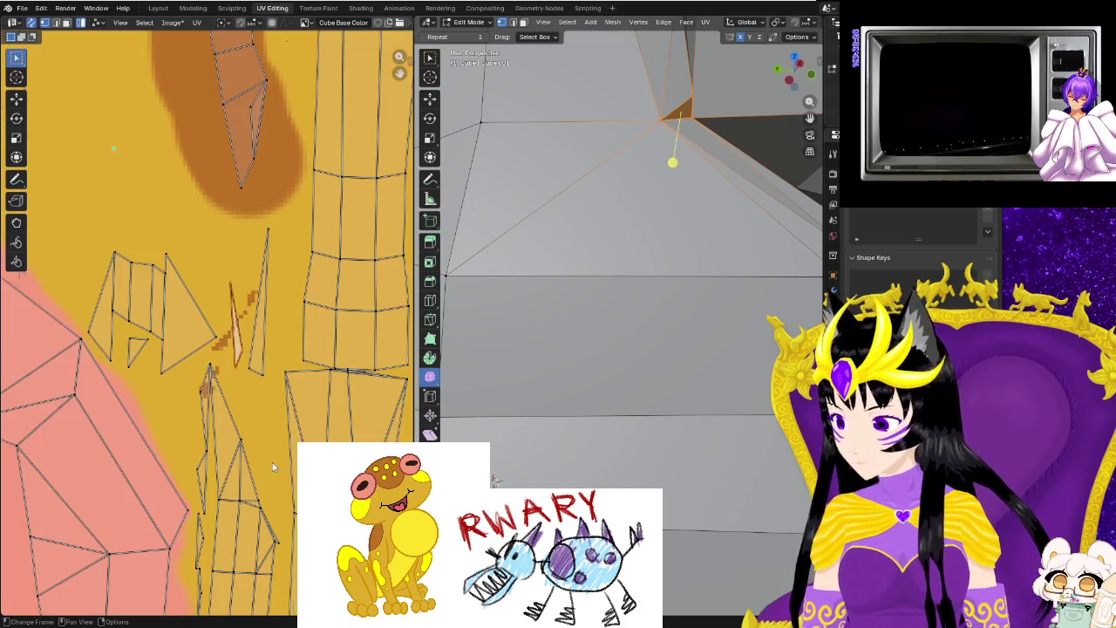
{"action": "scroll", "coordinate": [272, 463], "scroll_direction": "up", "scroll_amount": 2}
{"action": "scroll", "coordinate": [268, 268], "scroll_direction": "up", "scroll_amount": 1}
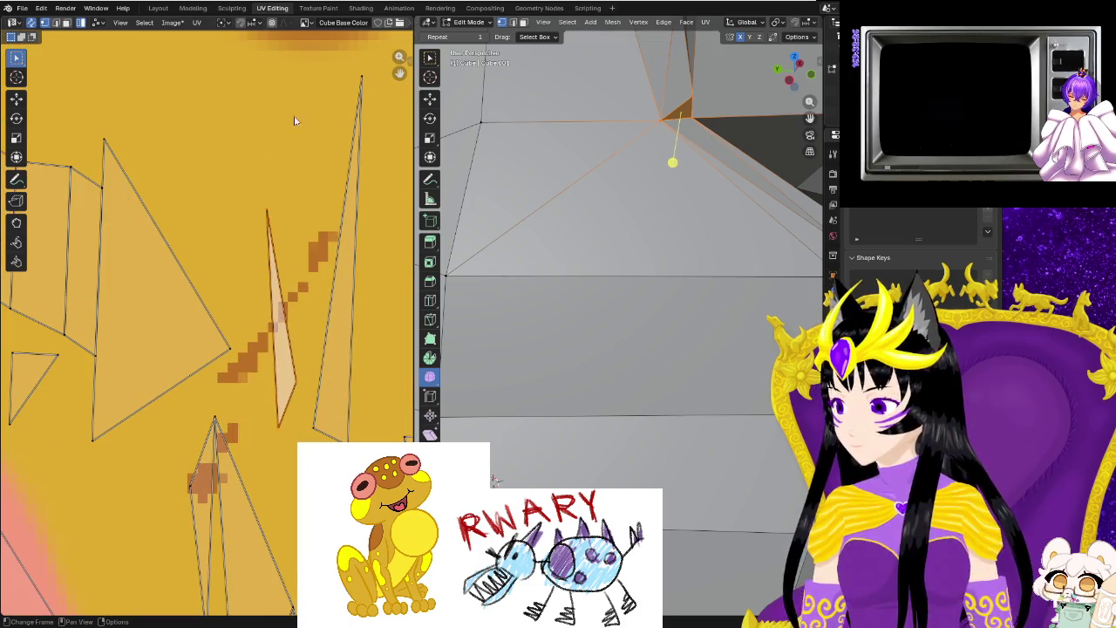
{"action": "left_click", "coordinate": [316, 9]}
{"action": "scroll", "coordinate": [276, 347], "scroll_direction": "up", "scroll_amount": 2}
{"action": "scroll", "coordinate": [276, 347], "scroll_direction": "up", "scroll_amount": 2}
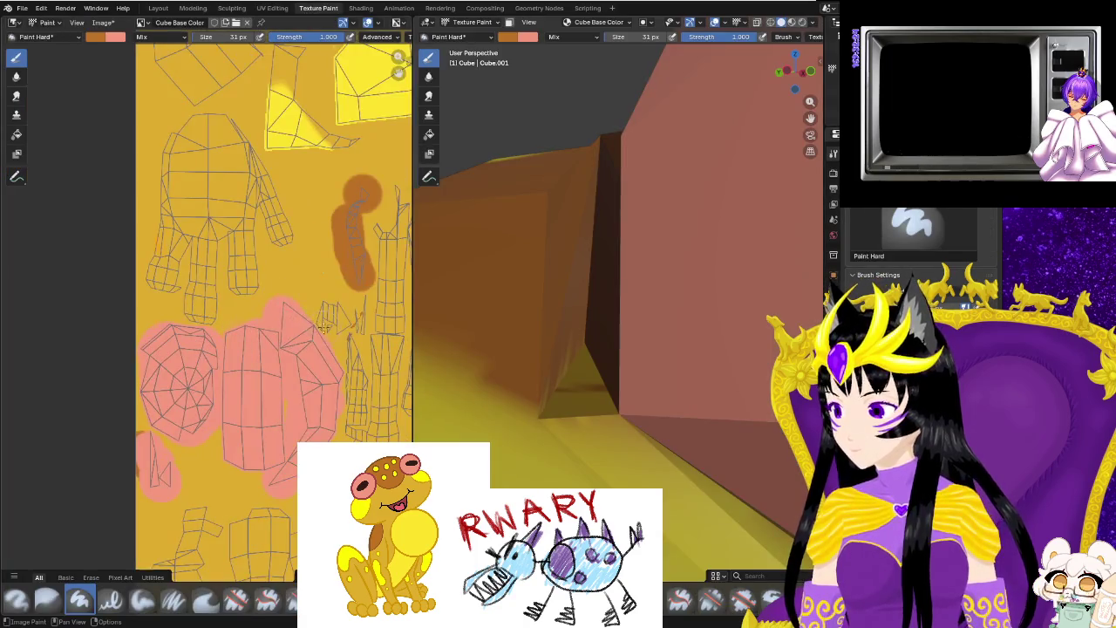
Zoom into the texture and paint brown strokes along the thin island.
{"action": "scroll", "coordinate": [276, 347], "scroll_direction": "up", "scroll_amount": 2}
{"action": "scroll", "coordinate": [276, 347], "scroll_direction": "up", "scroll_amount": 1}
{"action": "scroll", "coordinate": [283, 349], "scroll_direction": "up", "scroll_amount": 2}
{"action": "scroll", "coordinate": [289, 350], "scroll_direction": "up", "scroll_amount": 1}
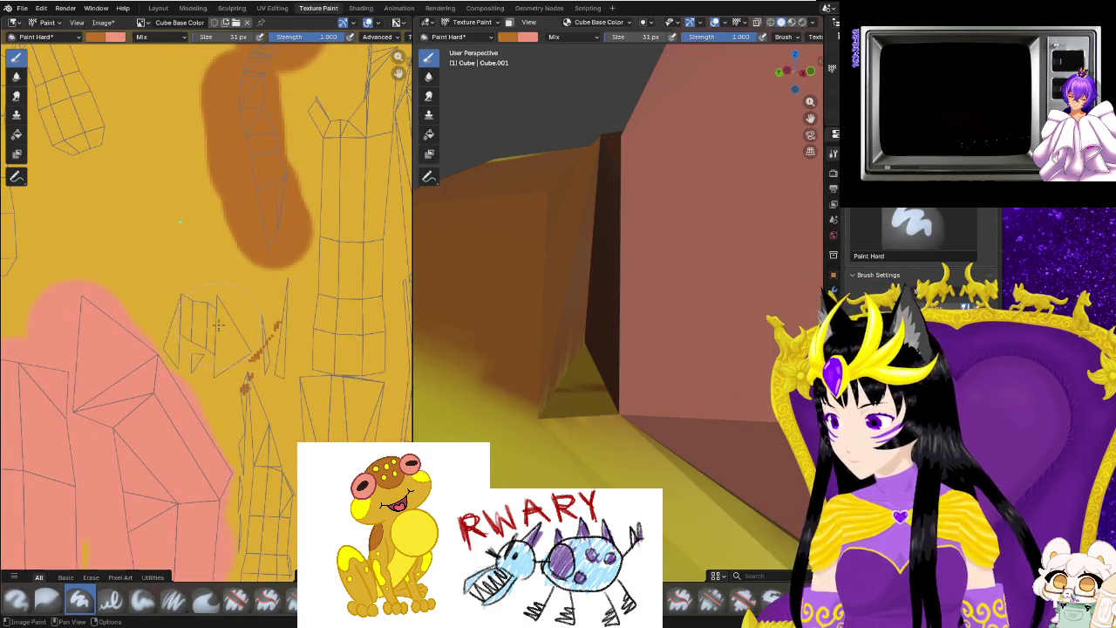
{"action": "scroll", "coordinate": [294, 351], "scroll_direction": "up", "scroll_amount": 1}
{"action": "scroll", "coordinate": [279, 344], "scroll_direction": "up", "scroll_amount": 1}
{"action": "scroll", "coordinate": [236, 261], "scroll_direction": "up", "scroll_amount": 2}
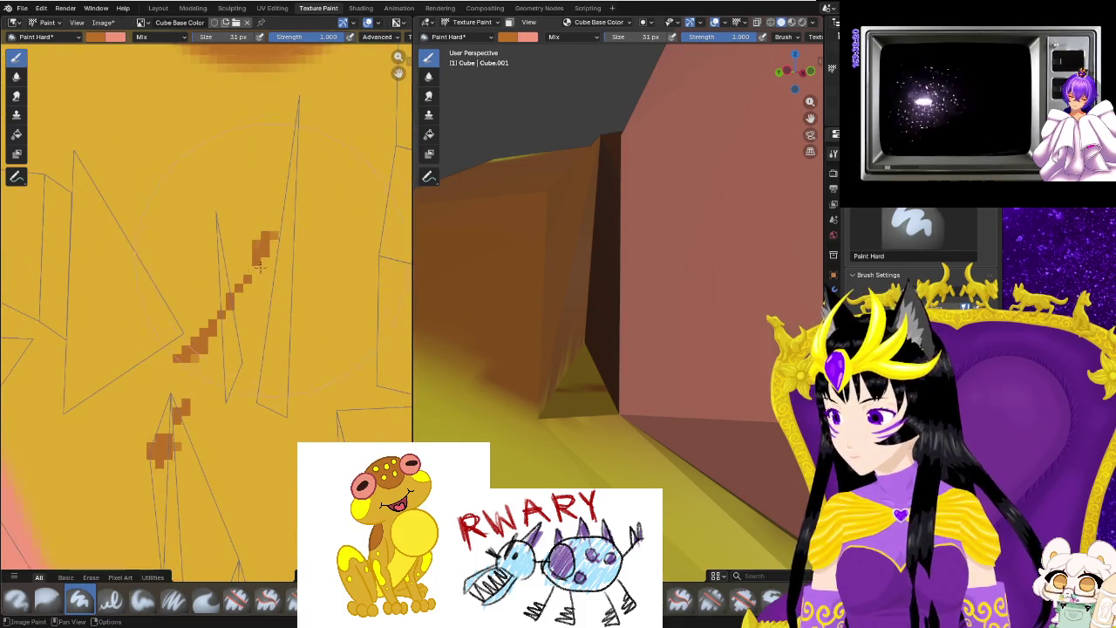
{"action": "scroll", "coordinate": [220, 233], "scroll_direction": "up", "scroll_amount": 1}
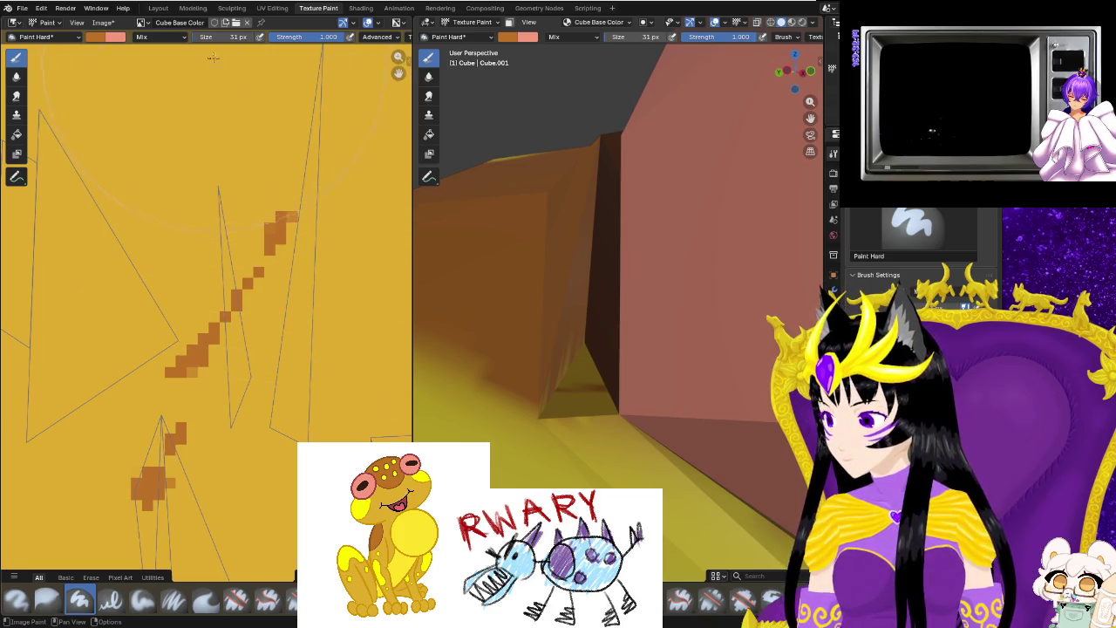
{"action": "left_click_drag", "start_coordinate": [194, 40], "coordinate": [187, 40]}
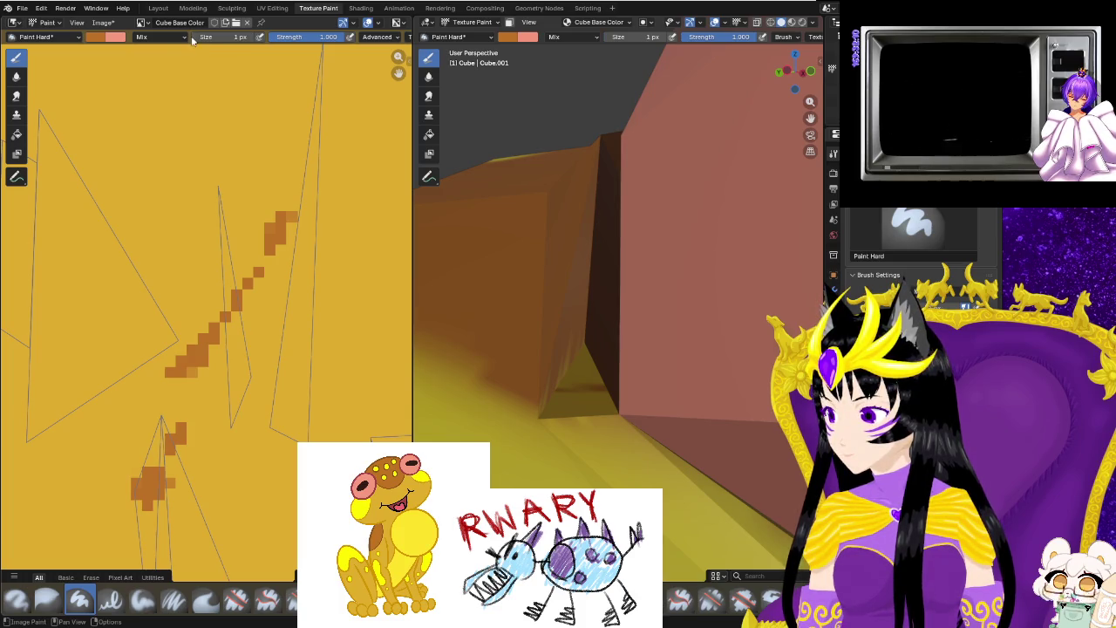
{"action": "left_click_drag", "start_coordinate": [225, 218], "coordinate": [232, 301]}
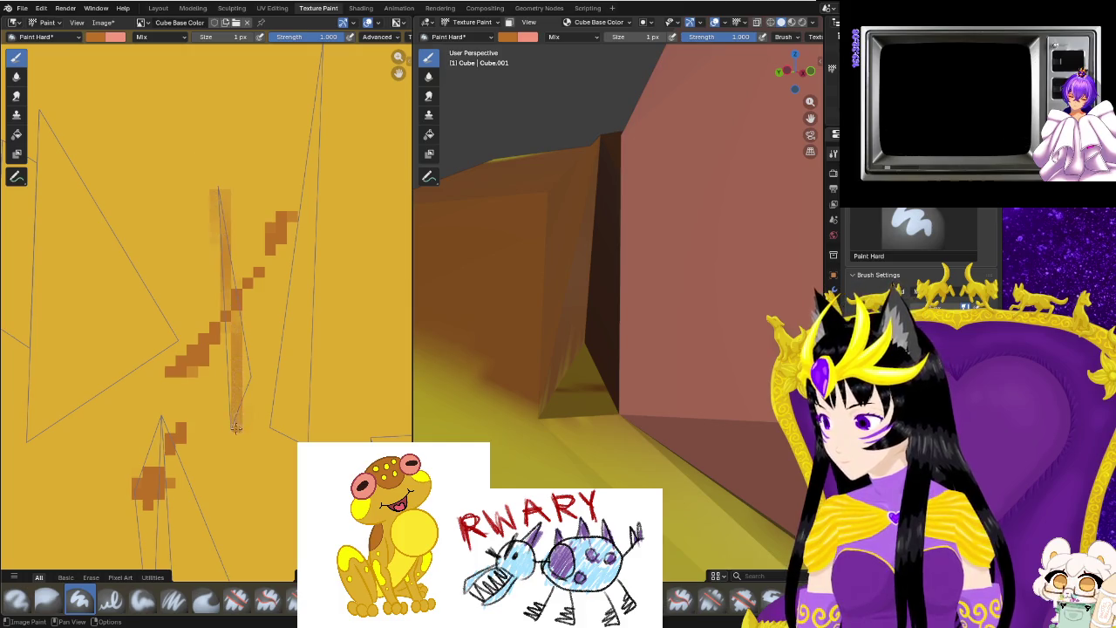
{"action": "left_click_drag", "start_coordinate": [236, 427], "coordinate": [239, 303]}
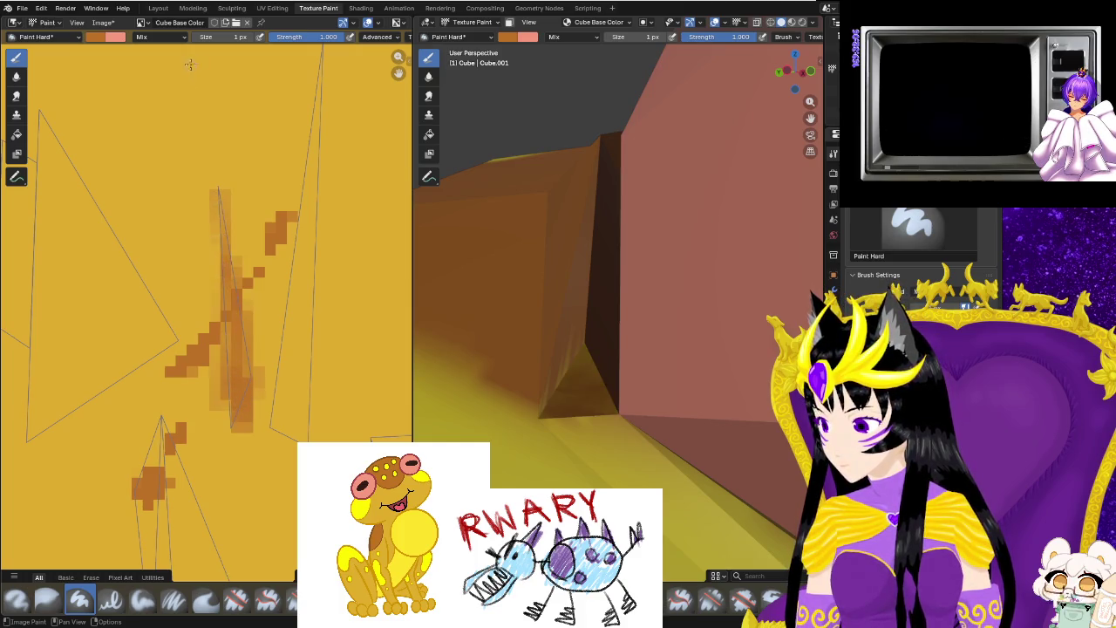
{"action": "type", "text": "6"}
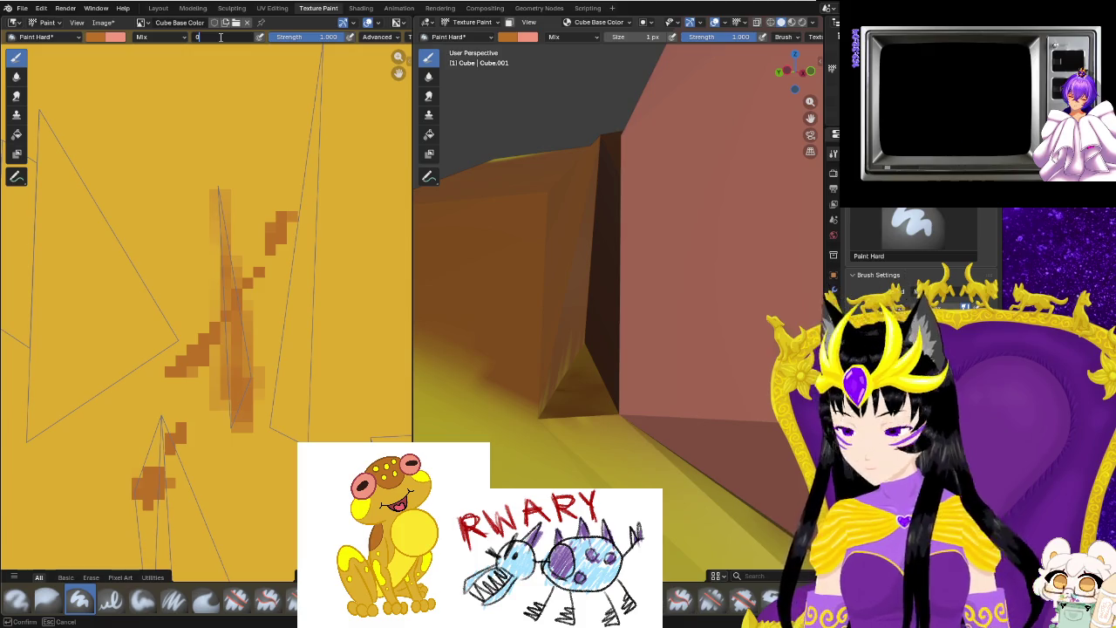
Set the brush size to 10 px and paint a large brown patch over the island.
{"action": "type", "text": "1"}
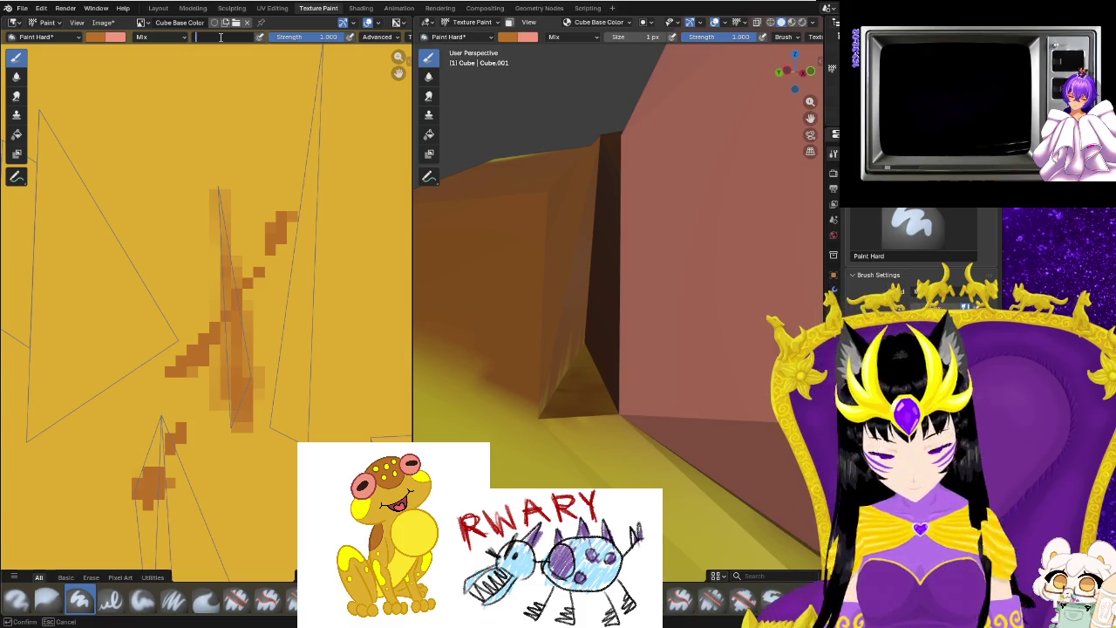
{"action": "key", "text": "Return"}
{"action": "mouse_move", "coordinate": [216, 188]}
{"action": "left_mouse_down"}
{"action": "mouse_move", "coordinate": [232, 302]}
{"action": "mouse_move", "coordinate": [297, 439]}
{"action": "left_mouse_up"}
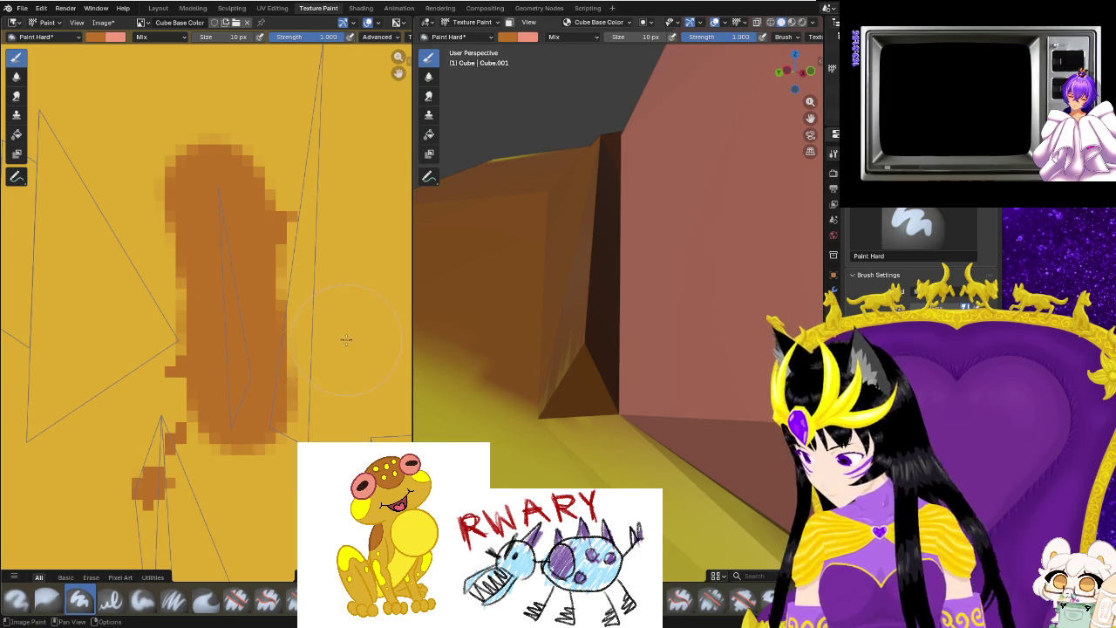
{"action": "left_click", "coordinate": [272, 7]}
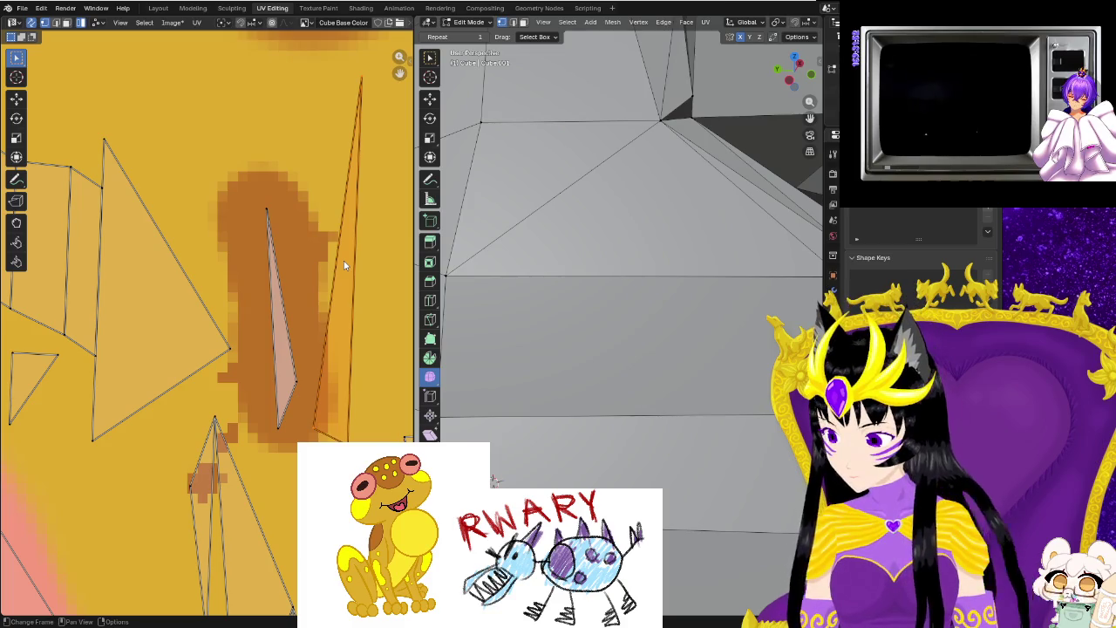
Move the thin UV island into the brown patch on the texture.
{"action": "scroll", "coordinate": [345, 266], "scroll_direction": "down", "scroll_amount": 1}
{"action": "scroll", "coordinate": [340, 265], "scroll_direction": "down", "scroll_amount": 1}
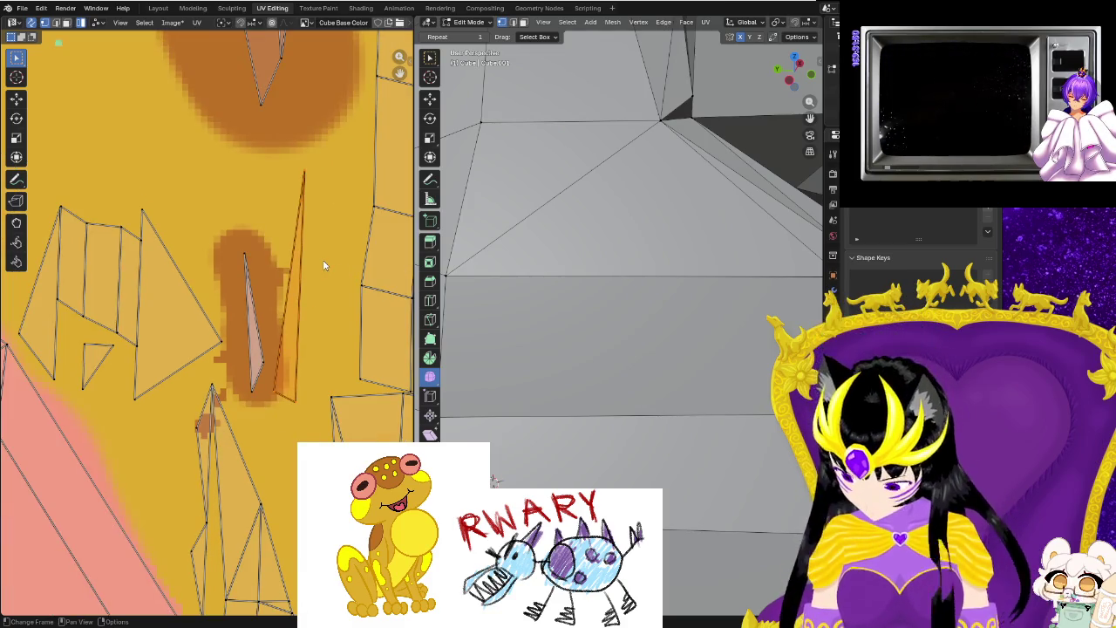
{"action": "key", "text": "g"}
{"action": "left_click", "coordinate": [352, 245]}
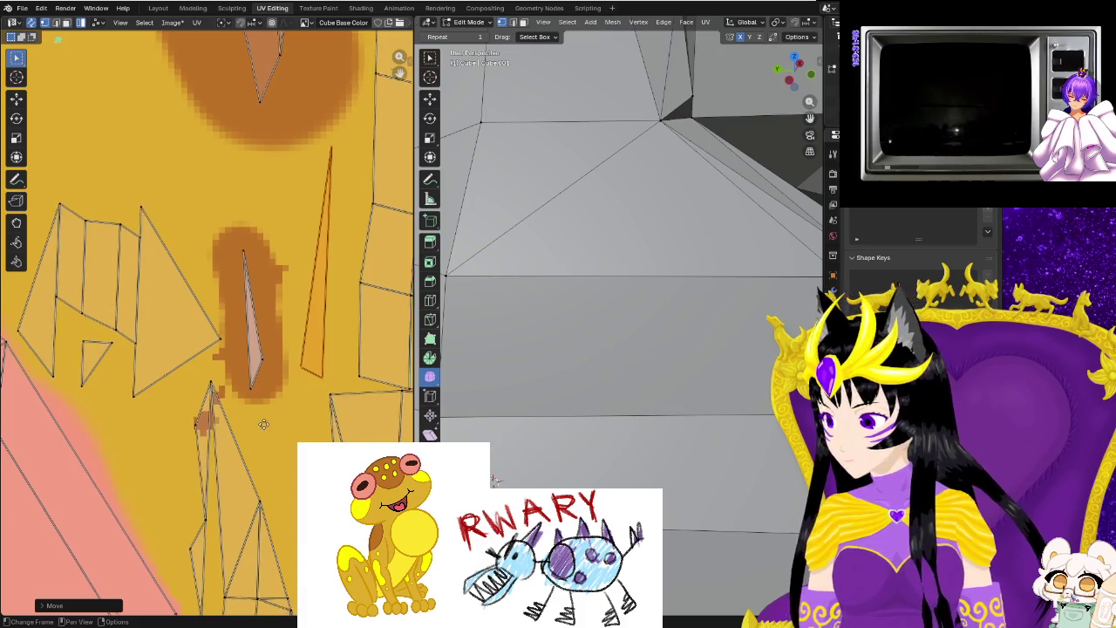
{"action": "middle_click_drag", "start_coordinate": [279, 393], "coordinate": [288, 327]}
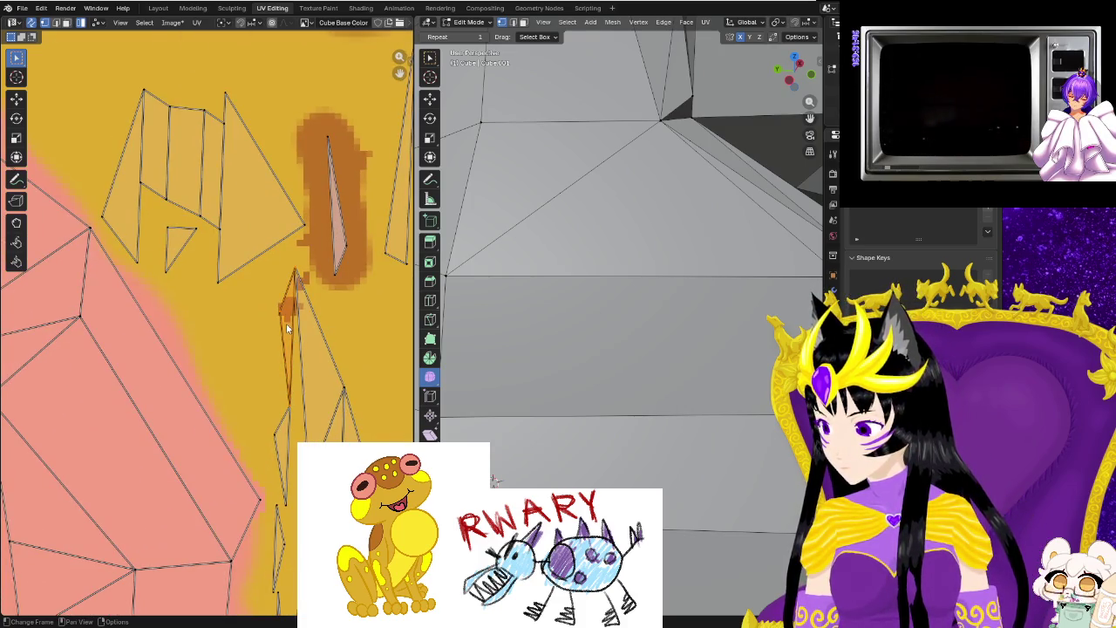
{"action": "scroll", "coordinate": [279, 384], "scroll_direction": "down", "scroll_amount": 2}
{"action": "scroll", "coordinate": [270, 436], "scroll_direction": "up", "scroll_amount": 2}
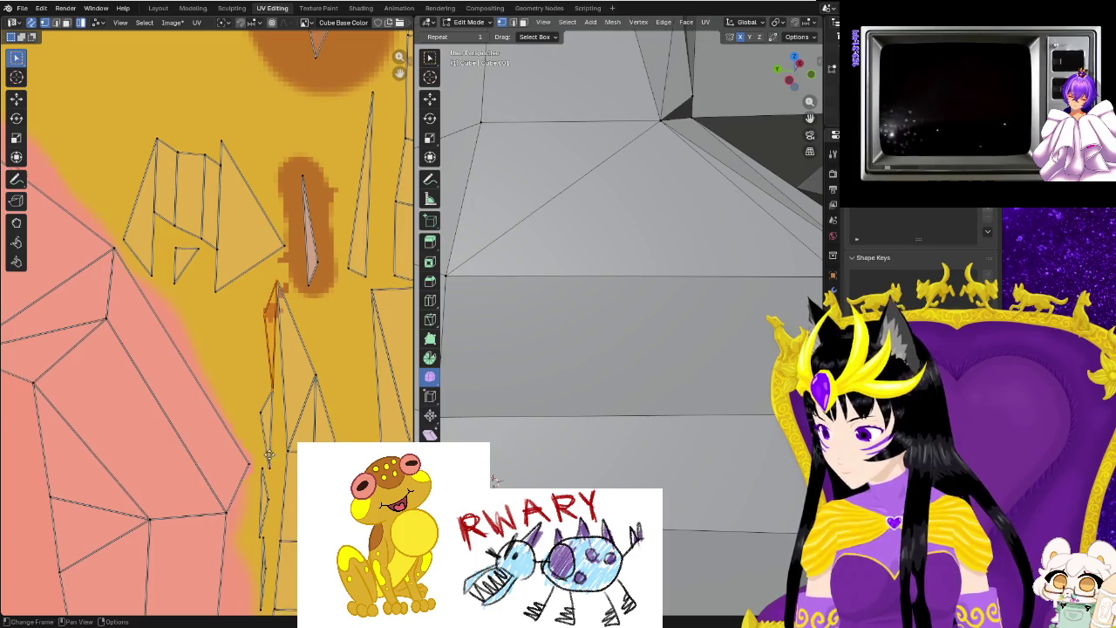
{"action": "middle_click_drag", "start_coordinate": [269, 454], "coordinate": [276, 413]}
{"action": "scroll", "coordinate": [268, 442], "scroll_direction": "up", "scroll_amount": 2}
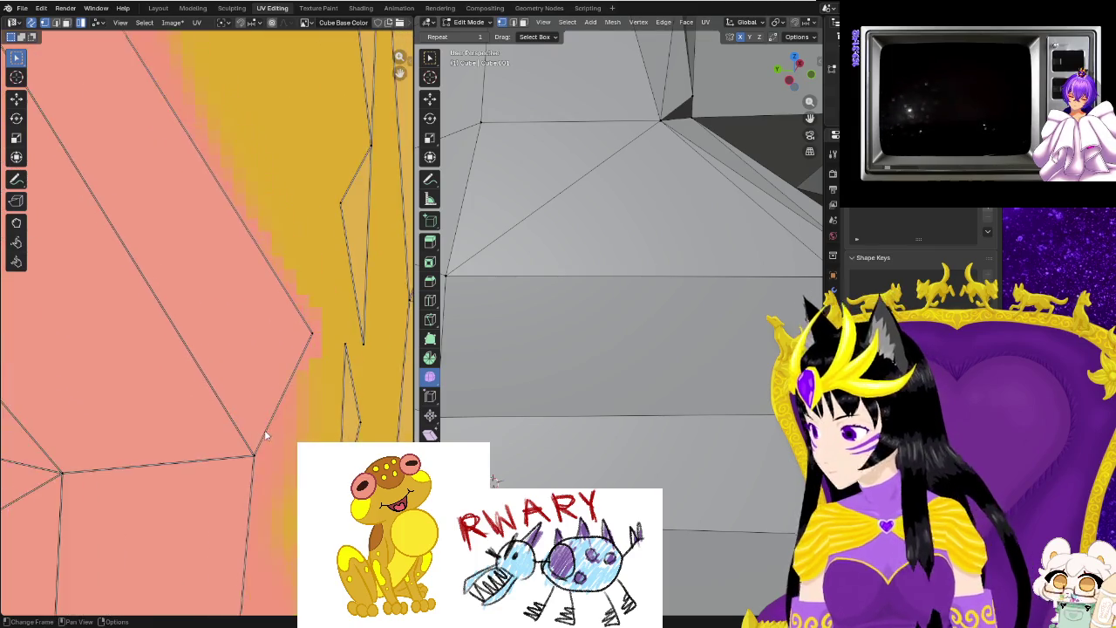
{"action": "scroll", "coordinate": [279, 432], "scroll_direction": "up", "scroll_amount": 1}
{"action": "scroll", "coordinate": [288, 427], "scroll_direction": "down", "scroll_amount": 1}
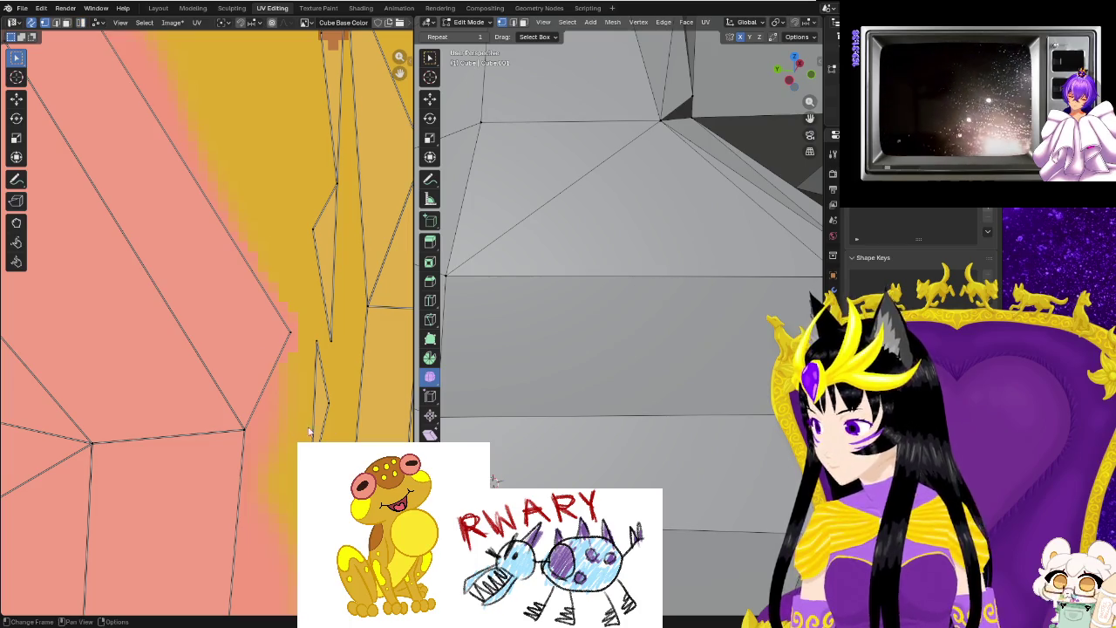
{"action": "middle_click_drag", "start_coordinate": [137, 94], "coordinate": [130, 44]}
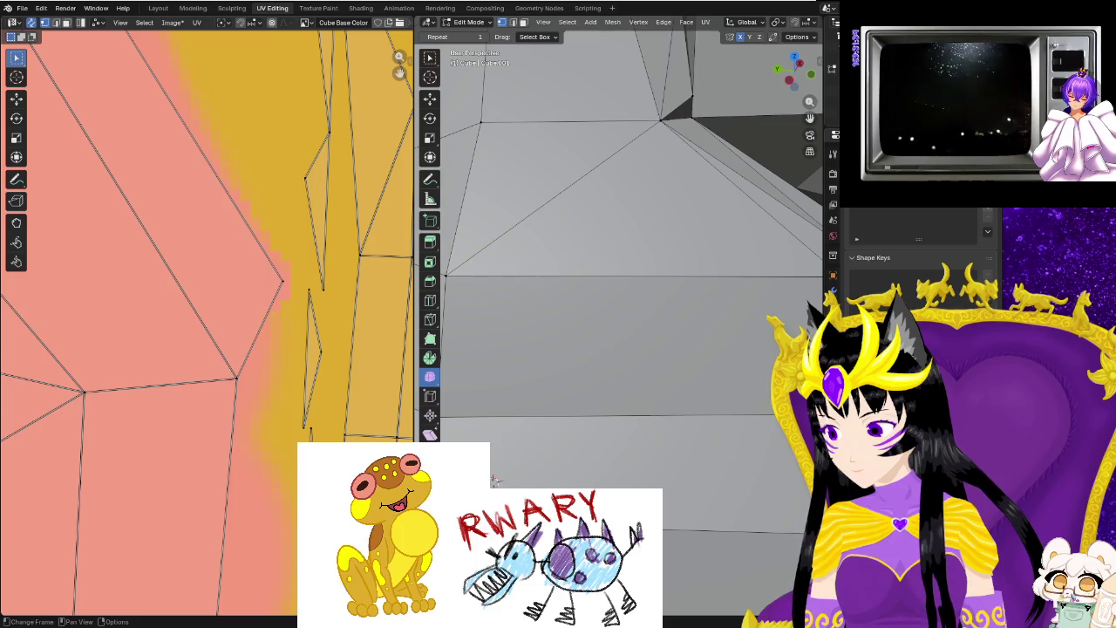
Reposition the selected UV geometry and nudge a neighbouring vertex into place.
{"action": "key", "text": "g"}
{"action": "left_click", "coordinate": [320, 415]}
{"action": "left_click", "coordinate": [323, 355]}
{"action": "key", "text": "g"}
{"action": "left_click", "coordinate": [352, 358]}
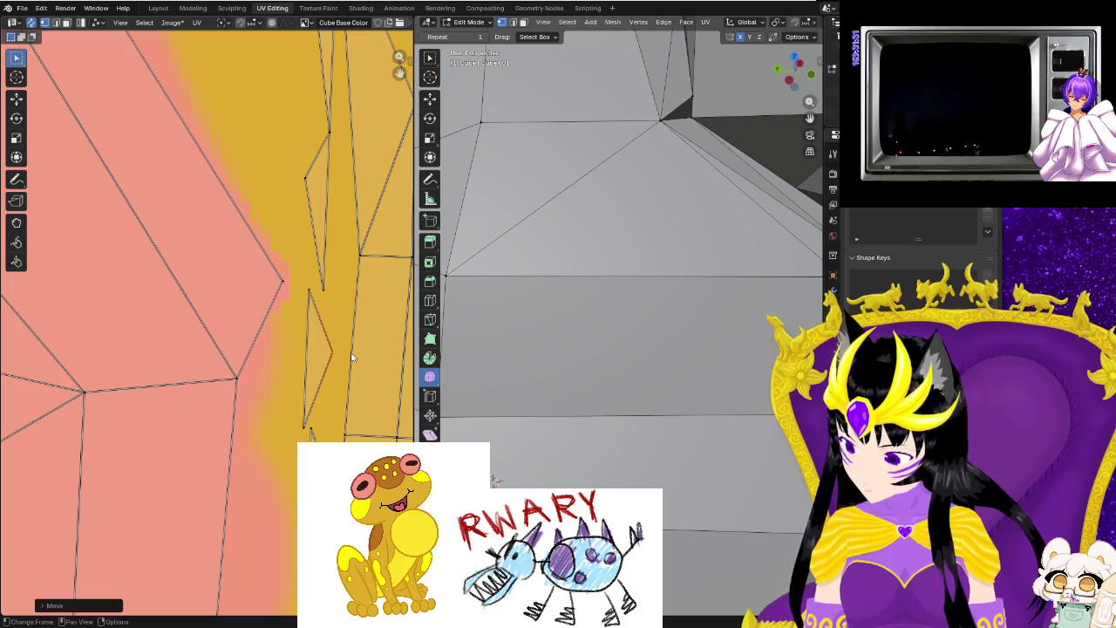
{"action": "key", "text": "g"}
{"action": "left_click", "coordinate": [297, 197]}
{"action": "scroll", "coordinate": [293, 218], "scroll_direction": "up", "scroll_amount": 3}
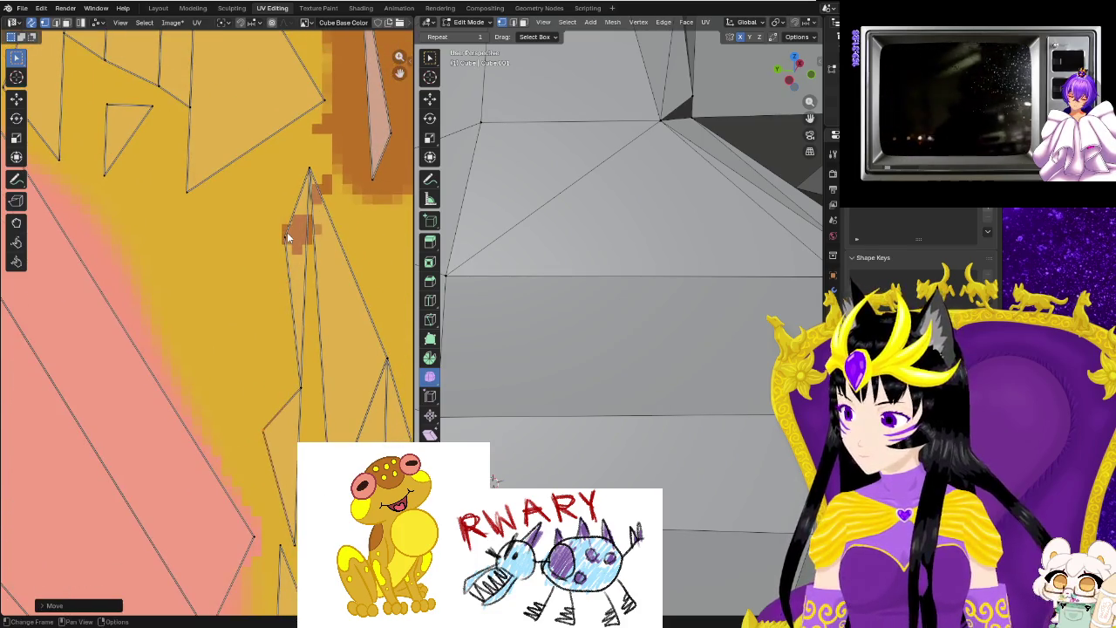
Move the remaining UV piece near the brown patch and return to Texture Paint.
{"action": "key", "text": "g"}
{"action": "left_click", "coordinate": [262, 240]}
{"action": "scroll", "coordinate": [330, 253], "scroll_direction": "down", "scroll_amount": 3}
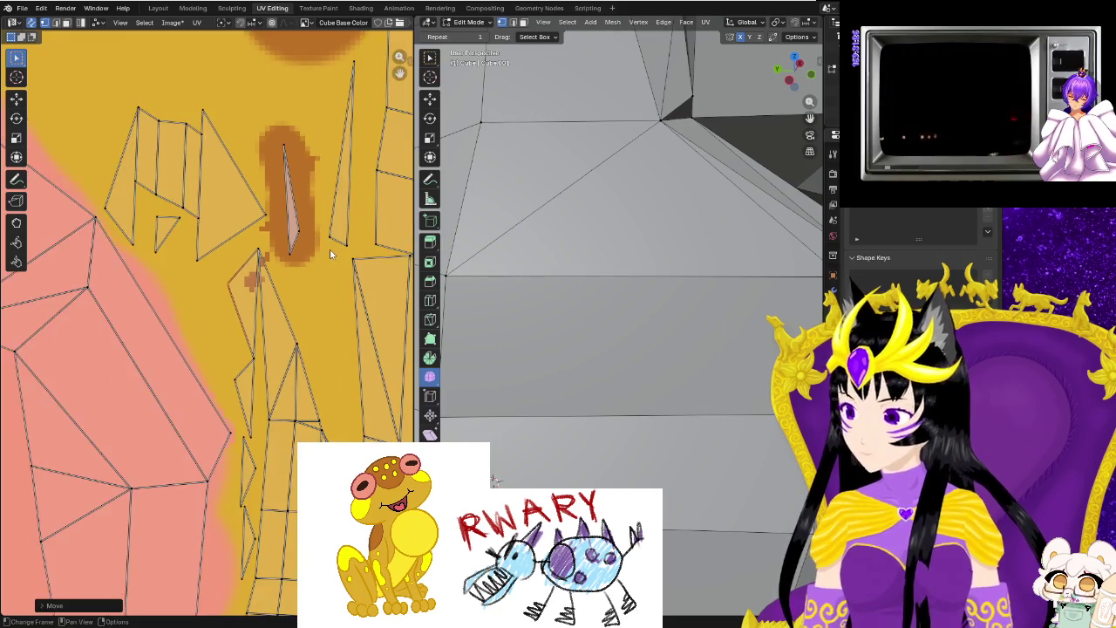
{"action": "scroll", "coordinate": [330, 254], "scroll_direction": "down", "scroll_amount": 3}
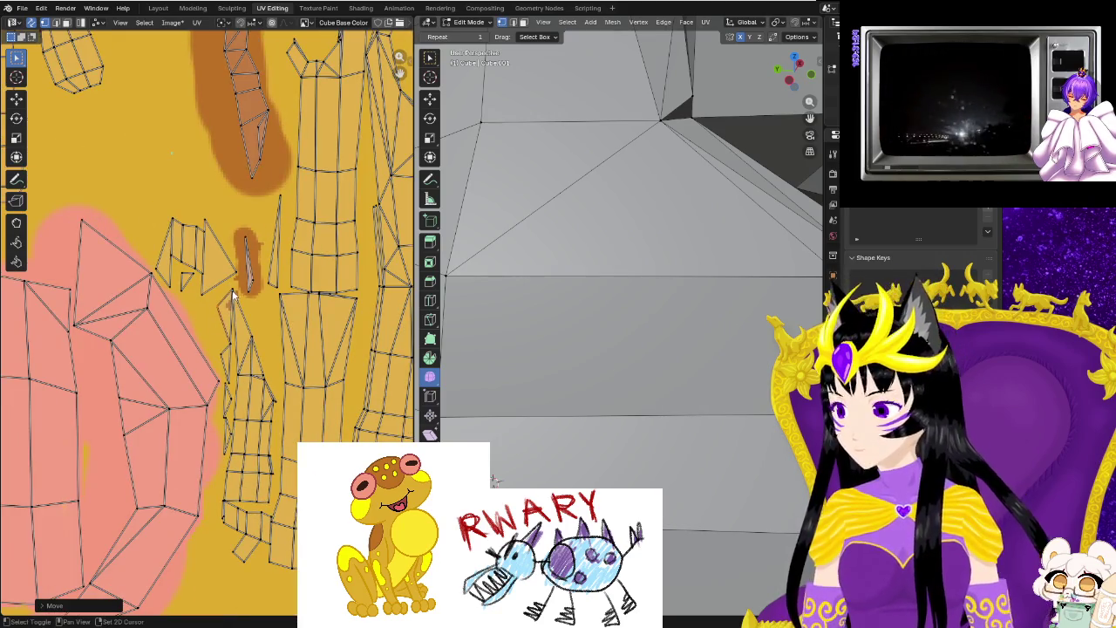
{"action": "scroll", "coordinate": [494, 304], "scroll_direction": "down", "scroll_amount": 6}
{"action": "scroll", "coordinate": [494, 304], "scroll_direction": "down", "scroll_amount": 3}
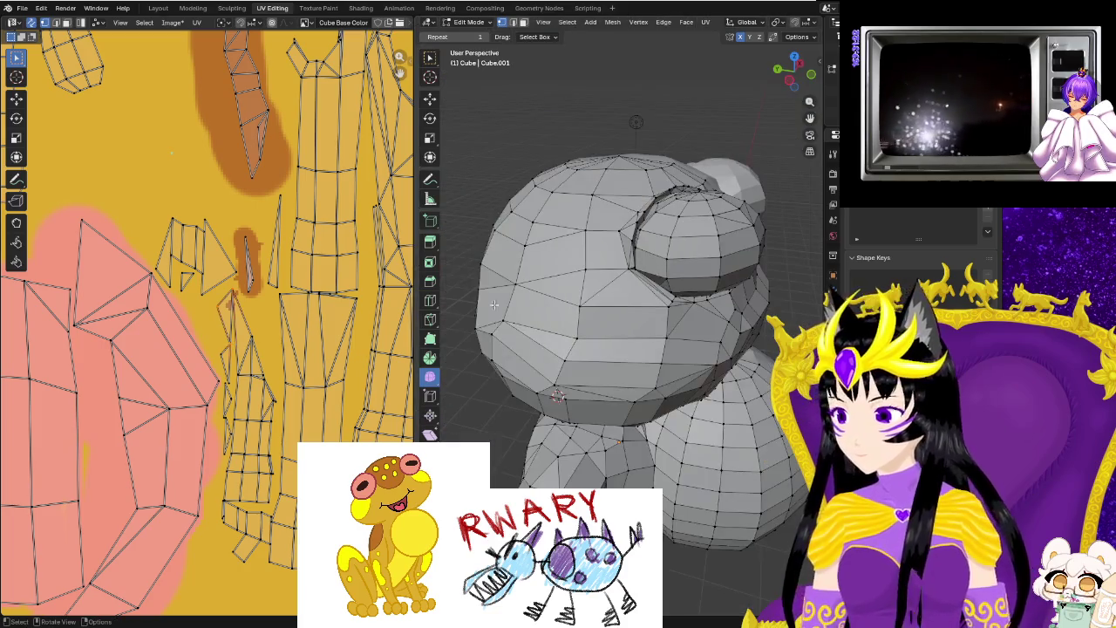
{"action": "left_click", "coordinate": [318, 8]}
{"action": "scroll", "coordinate": [634, 410], "scroll_direction": "down", "scroll_amount": 3}
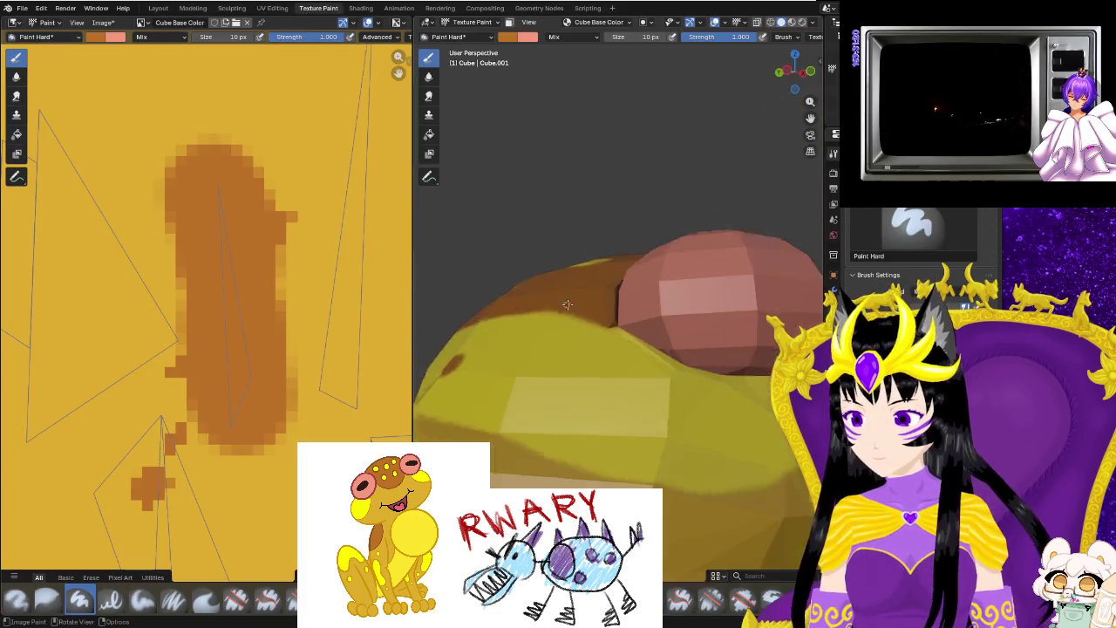
{"action": "scroll", "coordinate": [634, 410], "scroll_direction": "down", "scroll_amount": 3}
{"action": "middle_click_drag", "start_coordinate": [634, 410], "coordinate": [604, 381]}
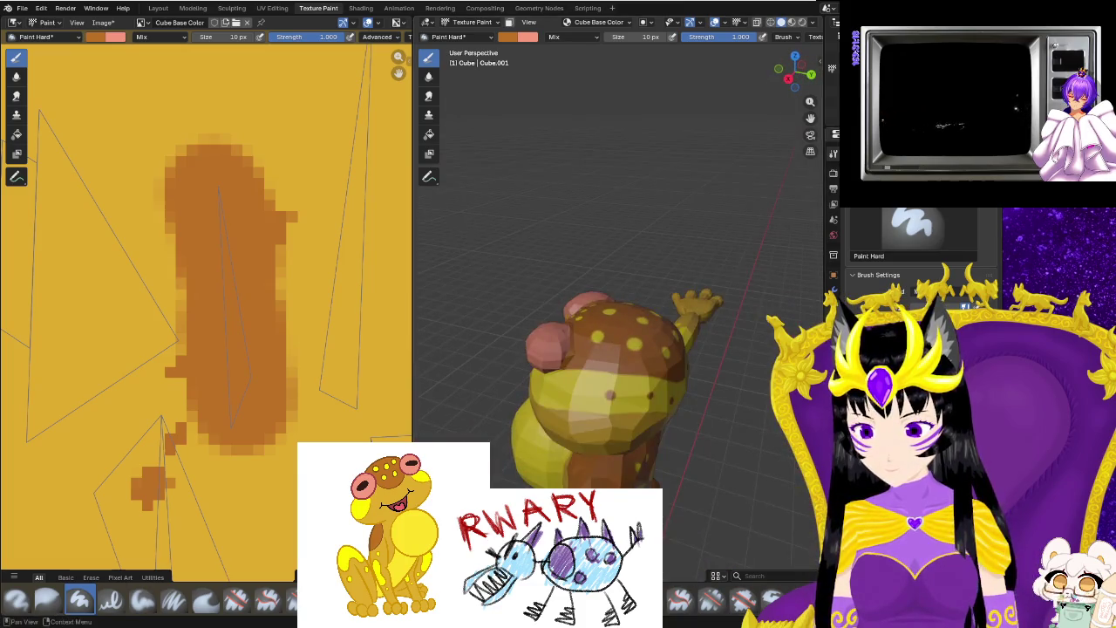
{"action": "scroll", "coordinate": [210, 262], "scroll_direction": "down", "scroll_amount": 4}
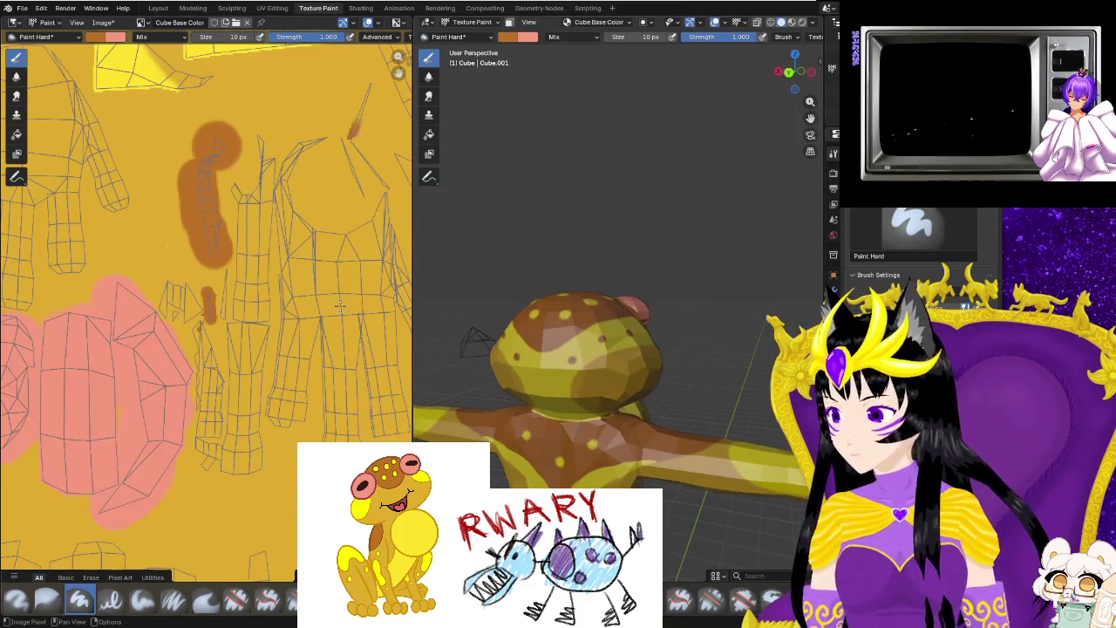
{"action": "scroll", "coordinate": [581, 410], "scroll_direction": "down", "scroll_amount": 3}
{"action": "scroll", "coordinate": [581, 410], "scroll_direction": "up", "scroll_amount": 2}
{"action": "scroll", "coordinate": [144, 241], "scroll_direction": "up", "scroll_amount": 1}
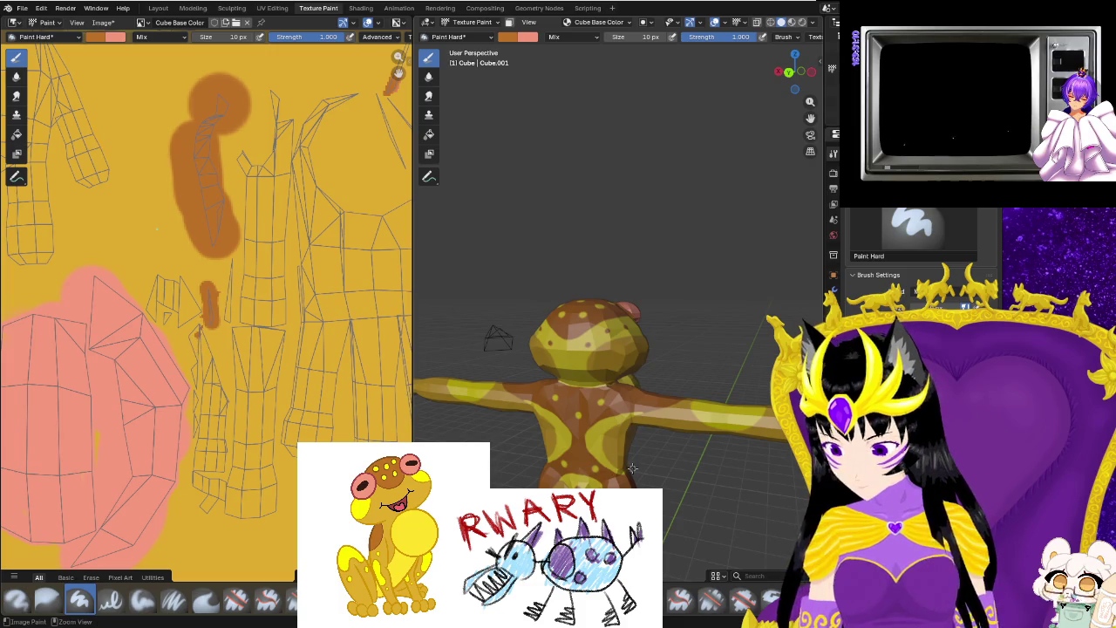
{"action": "scroll", "coordinate": [209, 287], "scroll_direction": "up", "scroll_amount": 2}
{"action": "middle_click_drag", "start_coordinate": [632, 463], "coordinate": [405, 228]}
{"action": "left_click", "coordinate": [272, 8]}
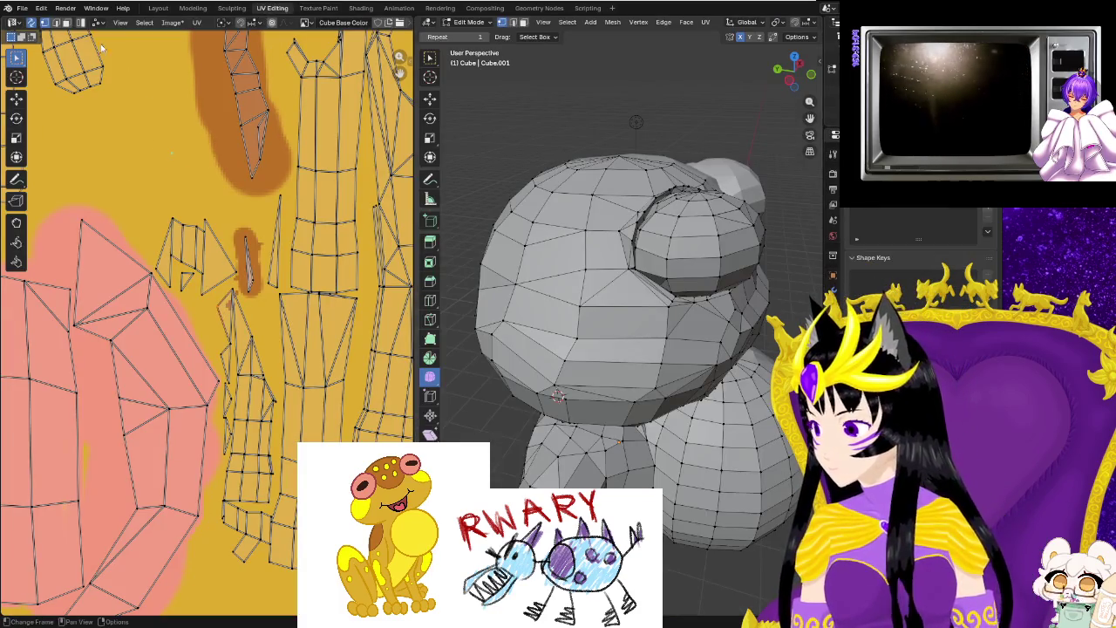
{"action": "key", "text": "3"}
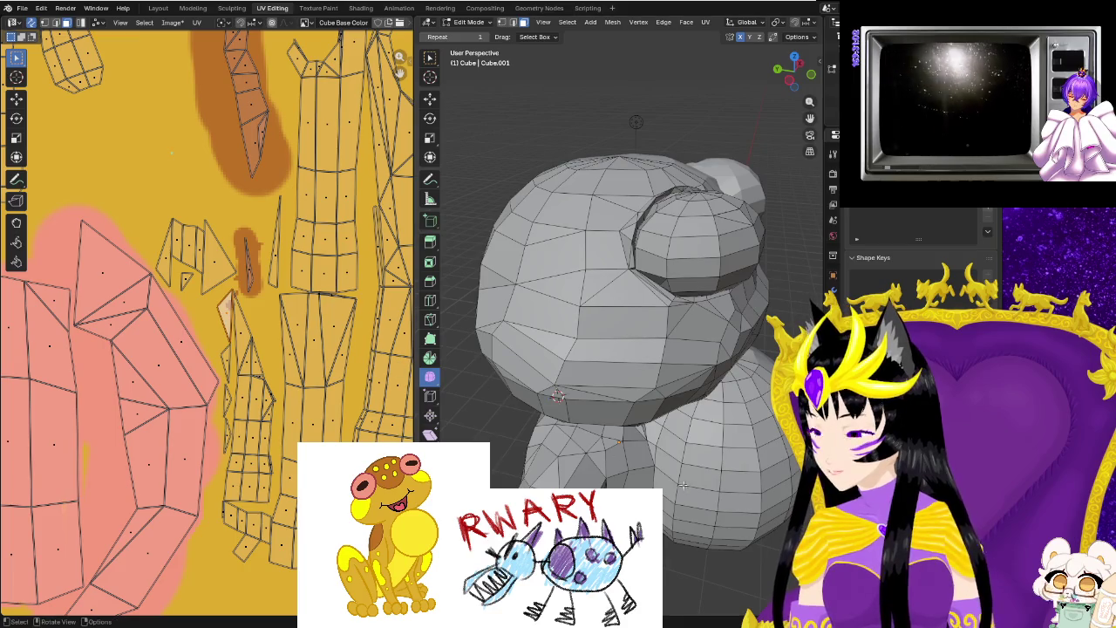
{"action": "scroll", "coordinate": [558, 395], "scroll_direction": "down", "scroll_amount": 3}
{"action": "scroll", "coordinate": [558, 395], "scroll_direction": "down", "scroll_amount": 4}
{"action": "mouse_move", "coordinate": [558, 395]}
{"action": "middle_mouse_down"}
{"action": "mouse_move", "coordinate": [678, 447]}
{"action": "mouse_move", "coordinate": [660, 451]}
{"action": "mouse_move", "coordinate": [629, 431]}
{"action": "middle_mouse_up"}
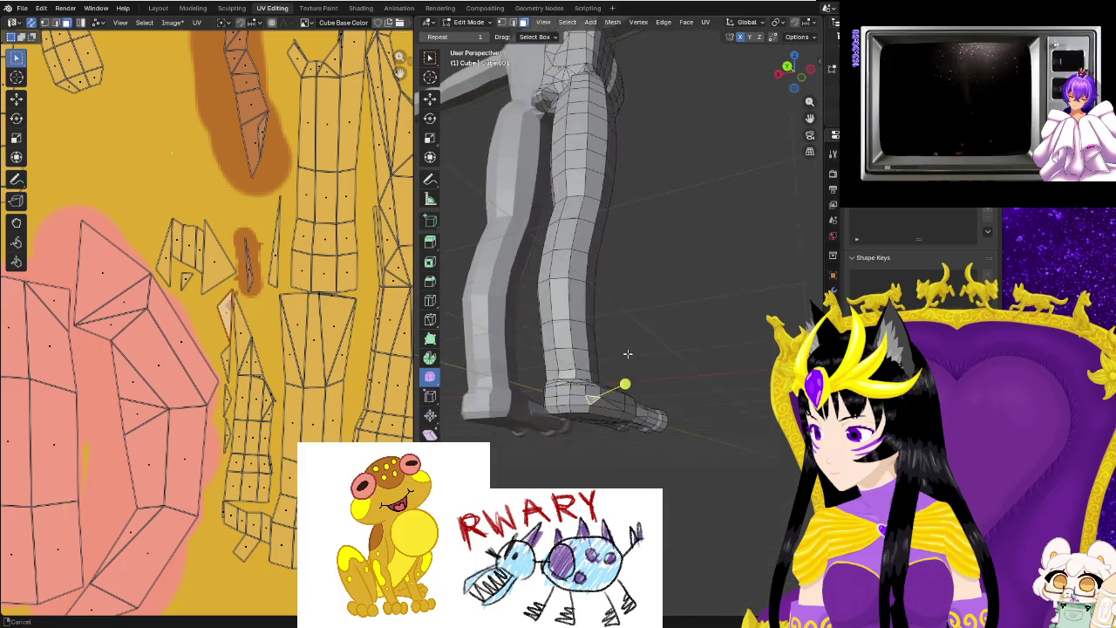
{"action": "scroll", "coordinate": [629, 431], "scroll_direction": "up", "scroll_amount": 3}
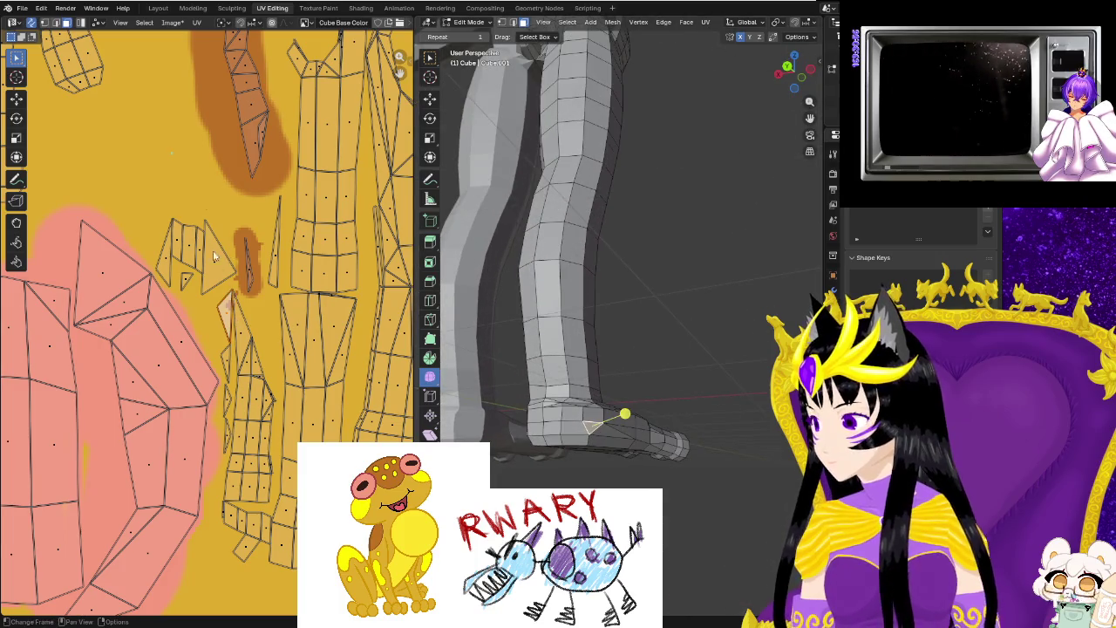
{"action": "left_click", "coordinate": [315, 9]}
Set the primary brush colour to yellow and switch the viewport to Solid shading.
{"action": "left_click", "coordinate": [512, 39]}
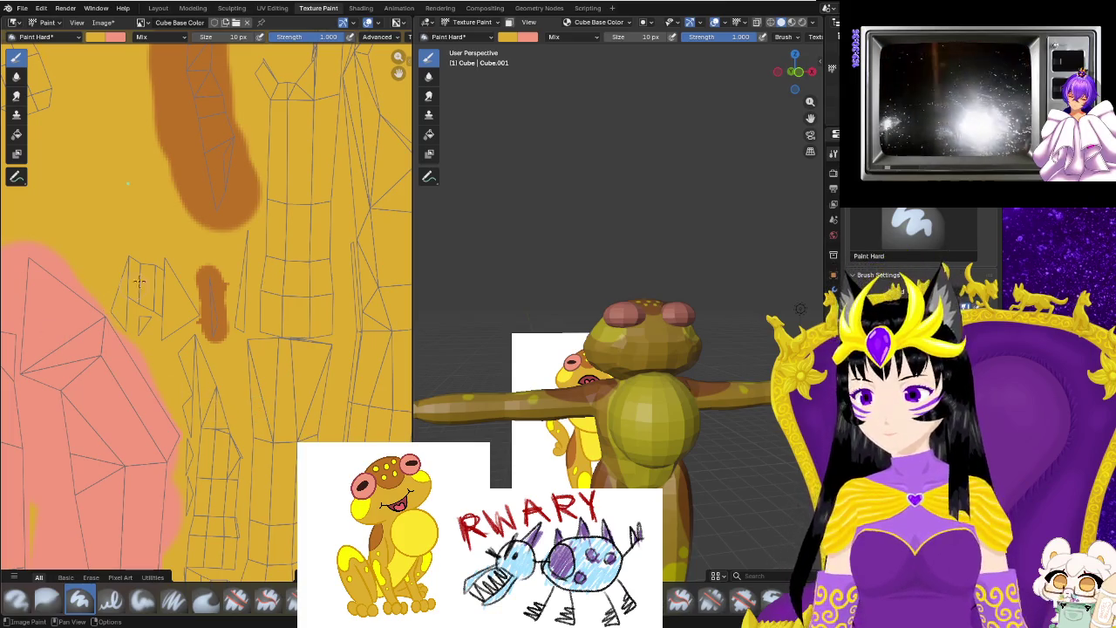
{"action": "mouse_move", "coordinate": [628, 262]}
{"action": "middle_mouse_down"}
{"action": "mouse_move", "coordinate": [776, 57]}
{"action": "mouse_move", "coordinate": [743, 297]}
{"action": "mouse_move", "coordinate": [748, 375]}
{"action": "middle_mouse_up"}
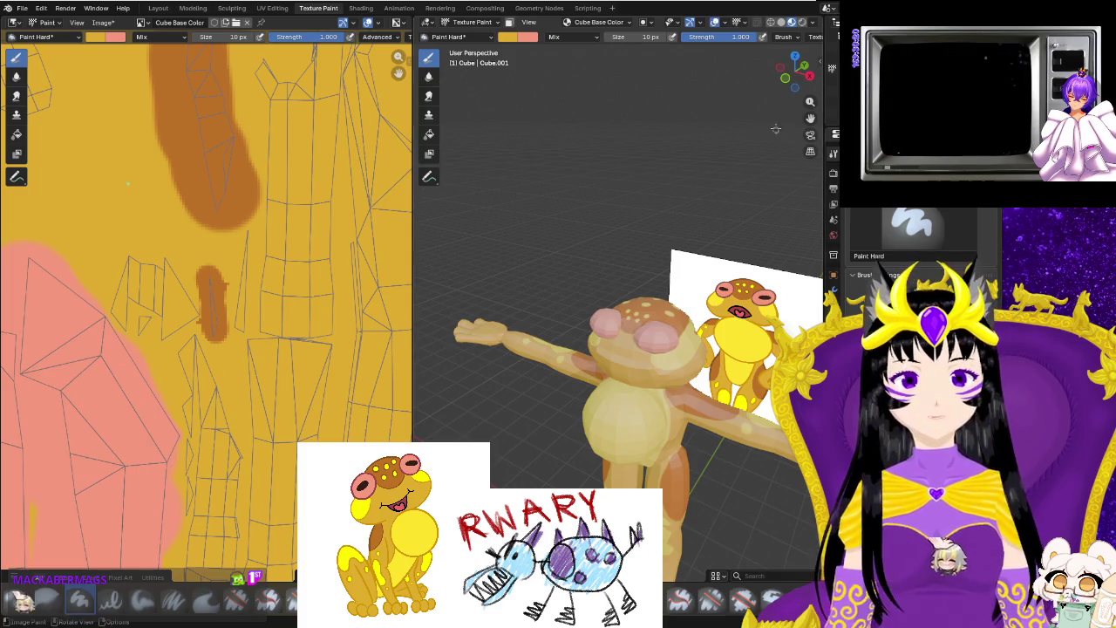
{"action": "mouse_move", "coordinate": [794, 48]}
{"action": "left_mouse_down"}
{"action": "mouse_move", "coordinate": [810, 192]}
{"action": "mouse_move", "coordinate": [637, 199]}
{"action": "mouse_move", "coordinate": [606, 186]}
{"action": "mouse_move", "coordinate": [729, 175]}
{"action": "mouse_move", "coordinate": [788, 27]}
{"action": "left_mouse_up"}
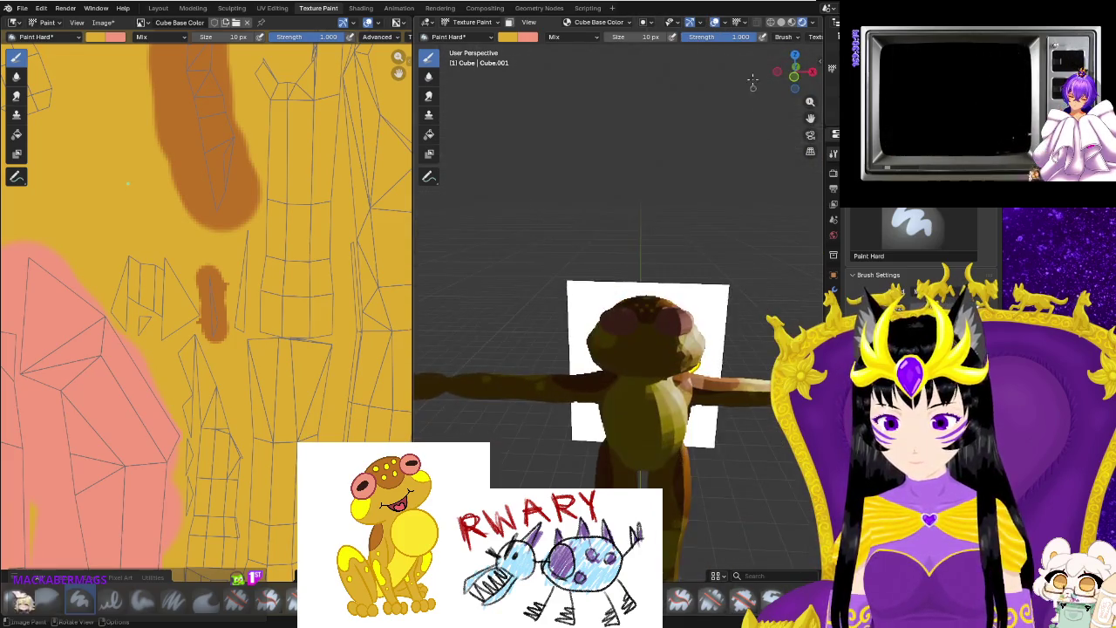
{"action": "left_click", "coordinate": [782, 23]}
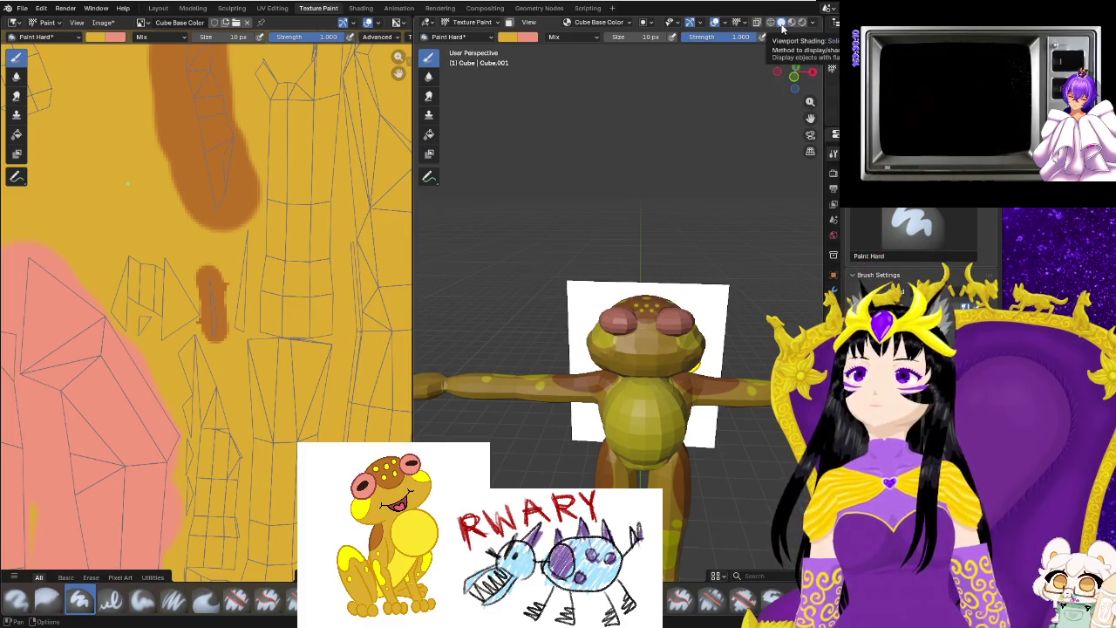
{"action": "mouse_move", "coordinate": [680, 227]}
{"action": "middle_mouse_down"}
{"action": "mouse_move", "coordinate": [617, 279]}
{"action": "mouse_move", "coordinate": [694, 436]}
{"action": "middle_mouse_up"}
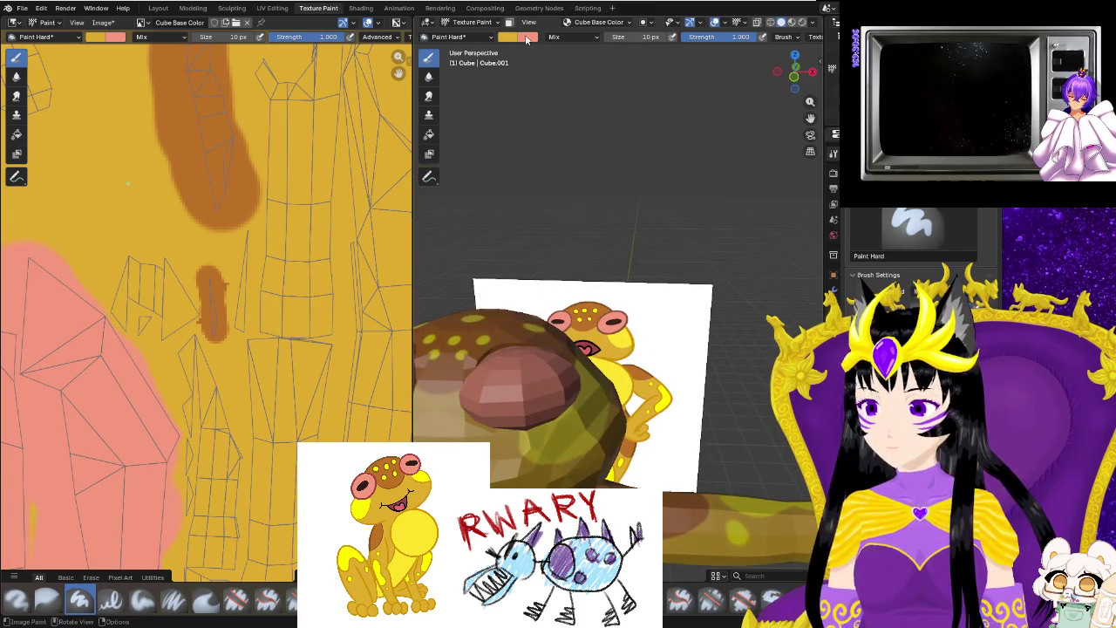
Darken the secondary colour from pink to dark brown #5C382A.
{"action": "left_click", "coordinate": [527, 40]}
{"action": "left_click_drag", "start_coordinate": [562, 117], "coordinate": [560, 113]}
{"action": "scroll", "coordinate": [560, 113], "scroll_direction": "down", "scroll_amount": 2}
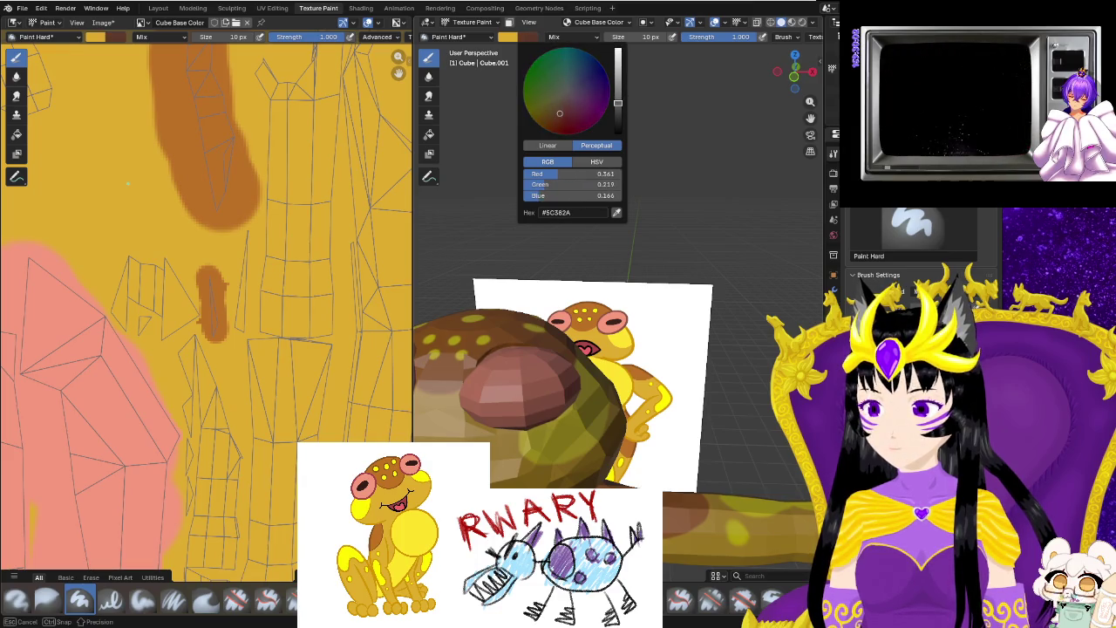
Deepen the secondary colour toward dark red and swap it to the active colour.
{"action": "left_click_drag", "start_coordinate": [562, 114], "coordinate": [574, 127]}
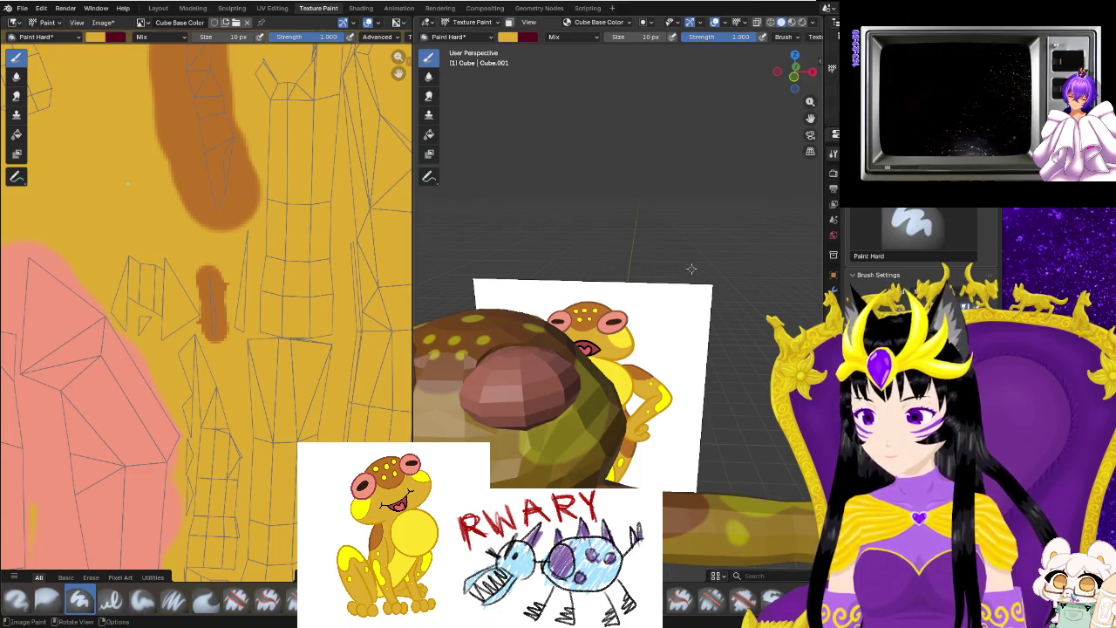
{"action": "mouse_move", "coordinate": [576, 366]}
{"action": "middle_mouse_down"}
{"action": "mouse_move", "coordinate": [558, 379]}
{"action": "mouse_move", "coordinate": [542, 347]}
{"action": "middle_mouse_up"}
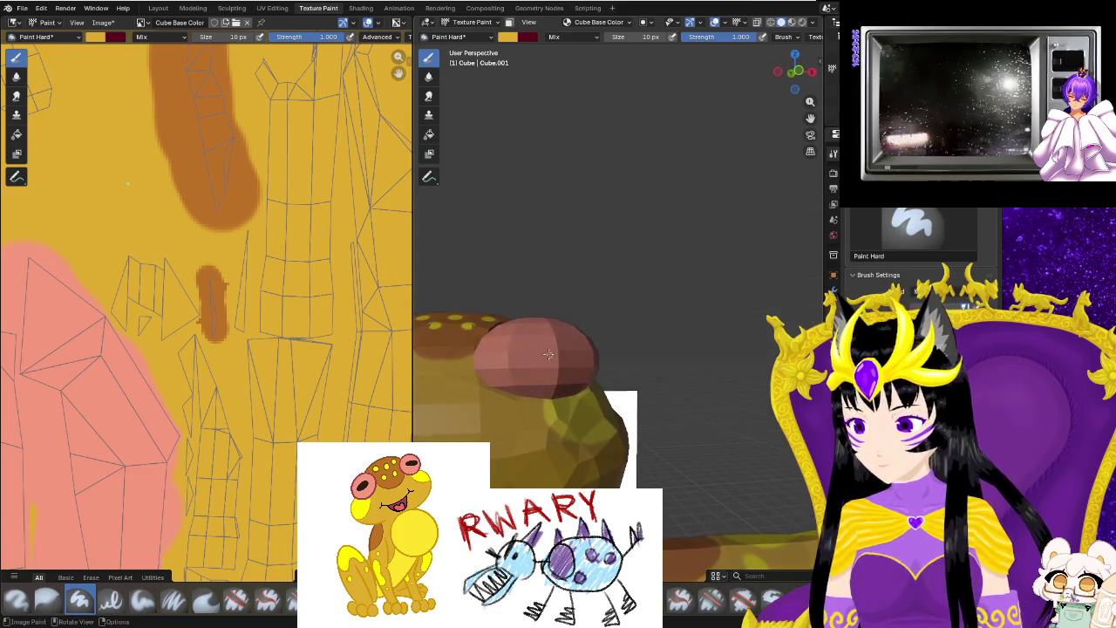
{"action": "key", "text": "x"}
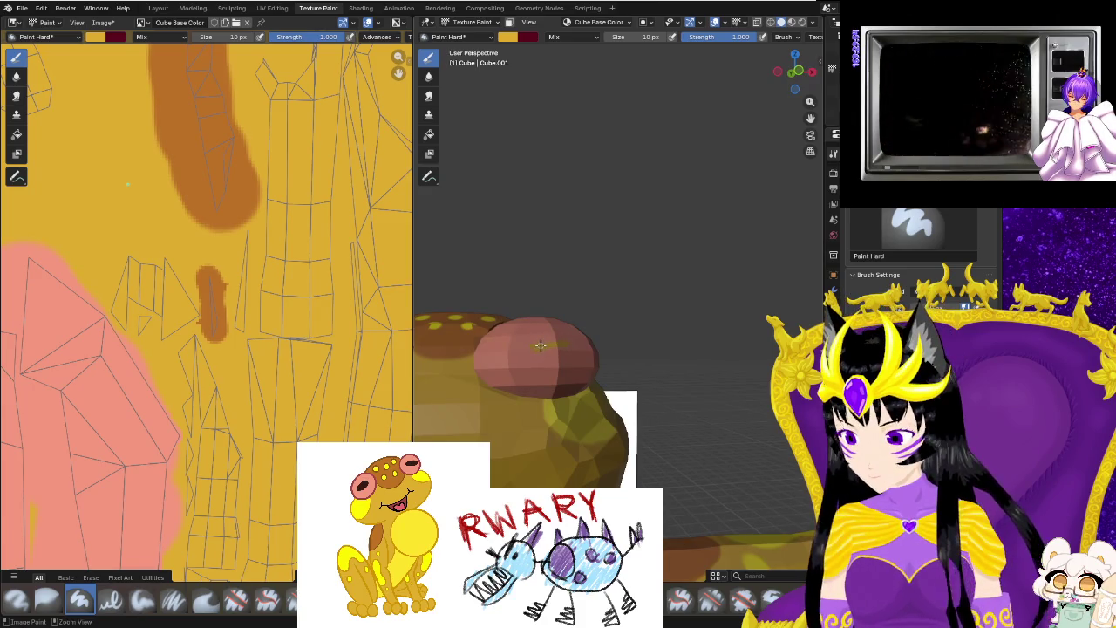
Change the brush from Airbrush to Paint Soft Pressure, viewing both eyes front-on.
{"action": "mouse_move", "coordinate": [536, 347]}
{"action": "middle_mouse_down"}
{"action": "mouse_move", "coordinate": [440, 395]}
{"action": "mouse_move", "coordinate": [554, 419]}
{"action": "mouse_move", "coordinate": [605, 356]}
{"action": "middle_mouse_up"}
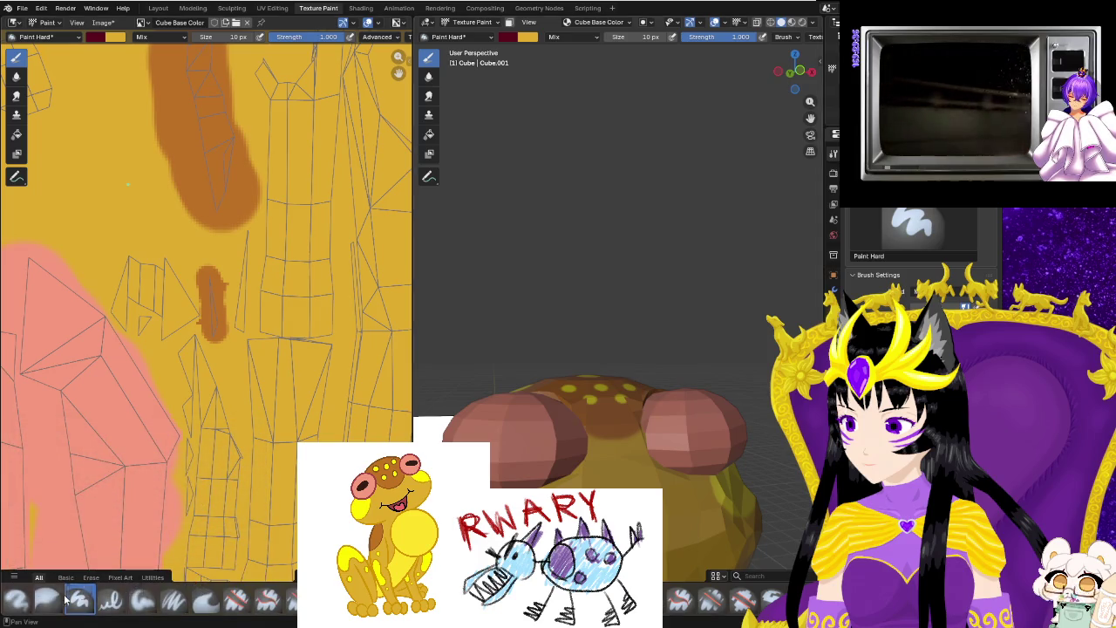
{"action": "left_click", "coordinate": [23, 605]}
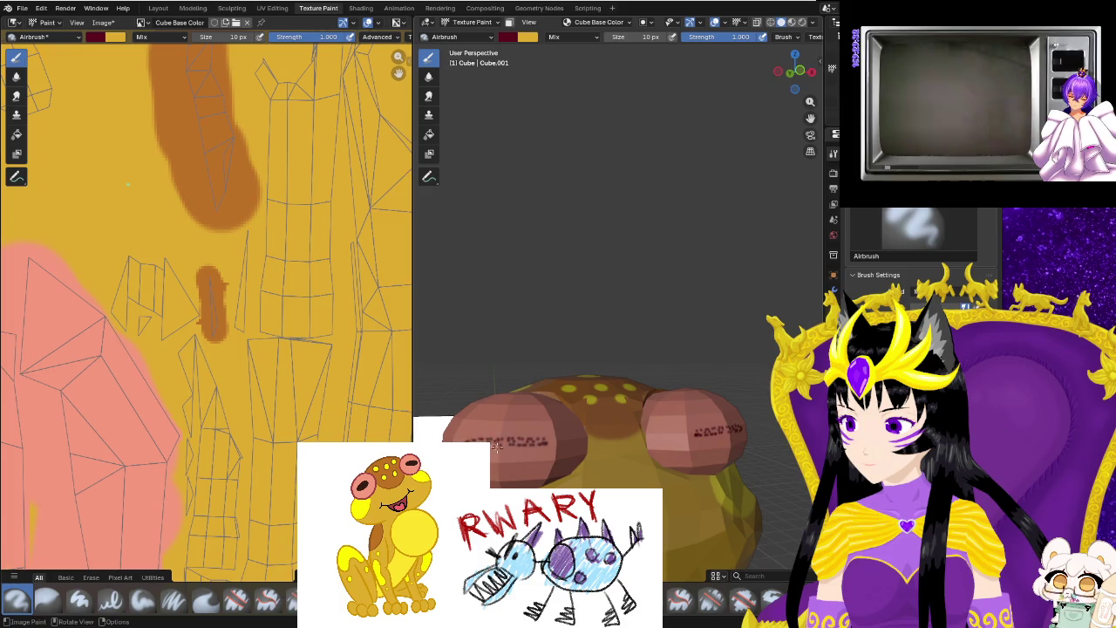
{"action": "left_click", "coordinate": [171, 601]}
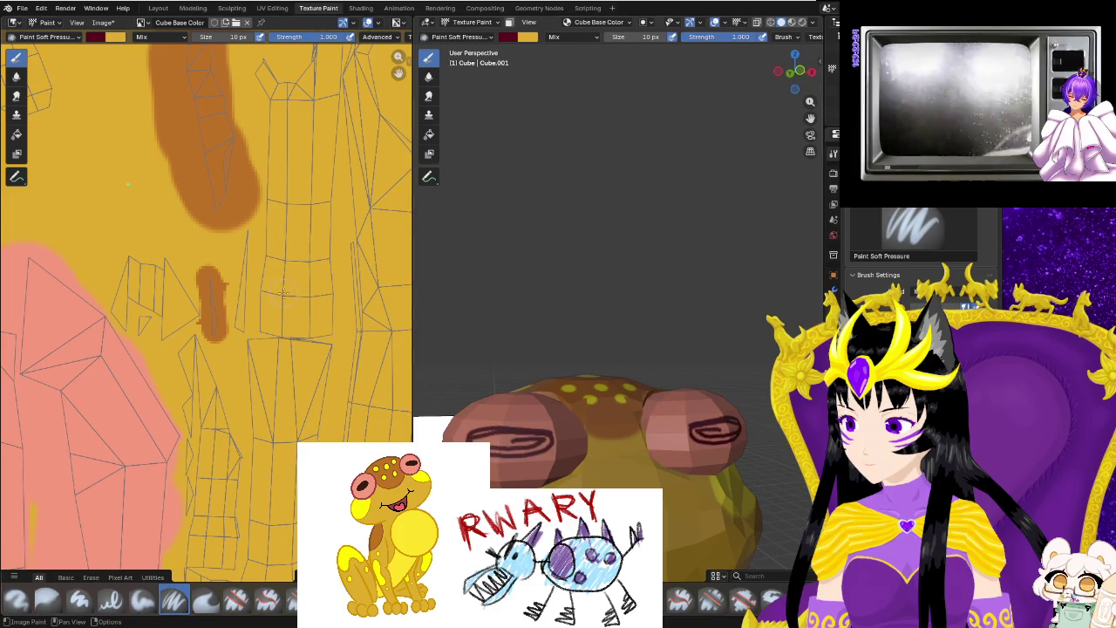
Resize the brush to 45 px and undo the recent dark strokes on the eyes.
{"action": "key", "text": "f"}
{"action": "left_click", "coordinate": [474, 349]}
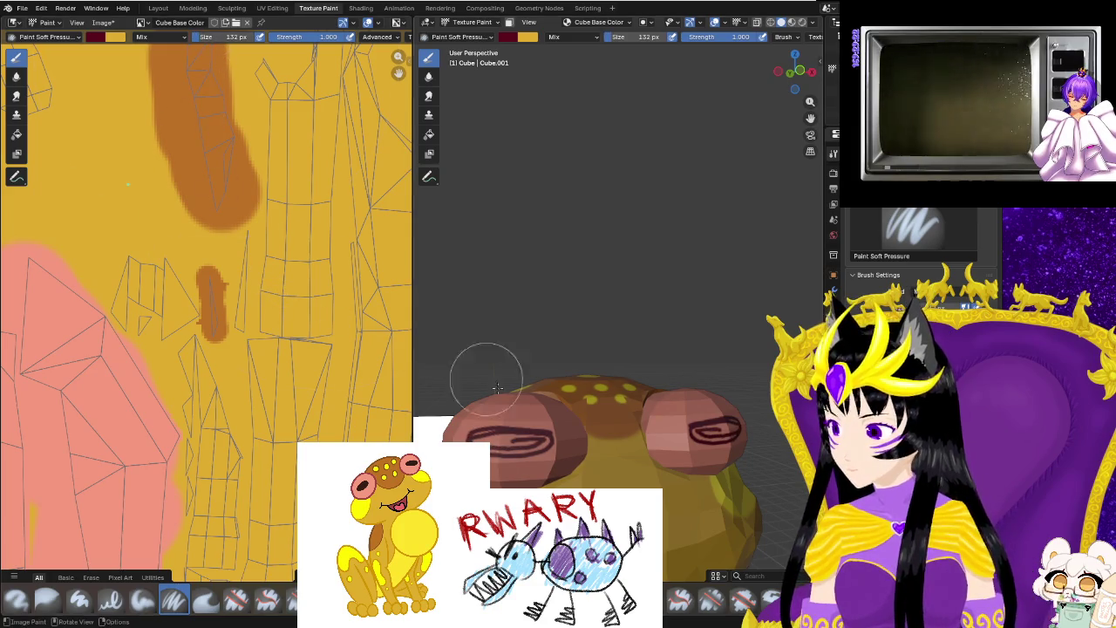
{"action": "key", "text": "f"}
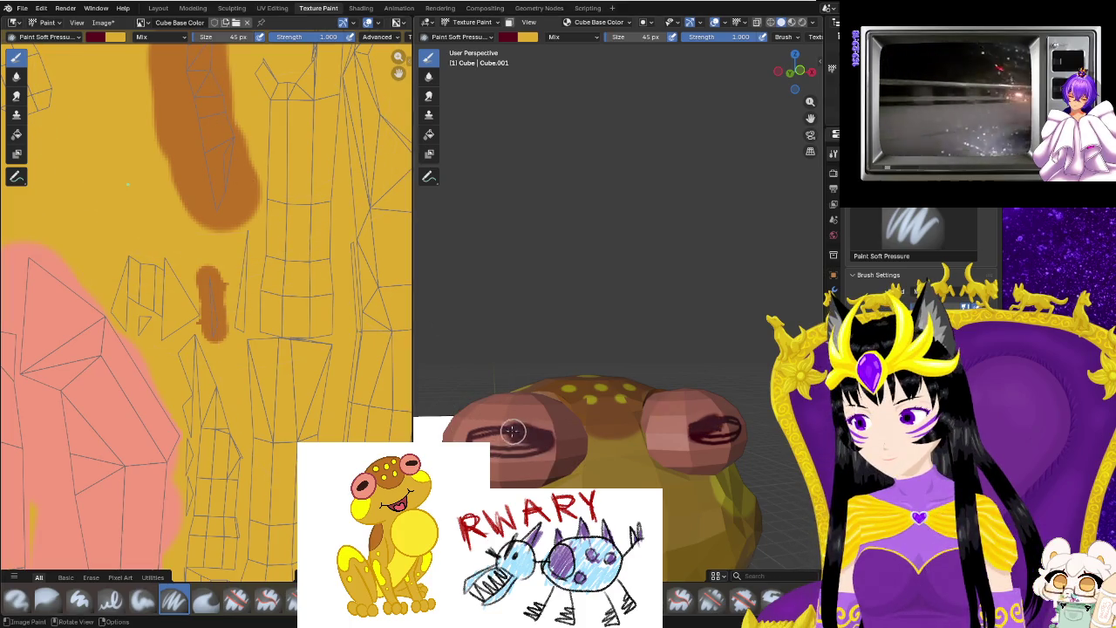
{"action": "key", "text": "ctrl+z"}
{"action": "key", "text": "ctrl+z"}
{"action": "key", "text": "ctrl+shift+z"}
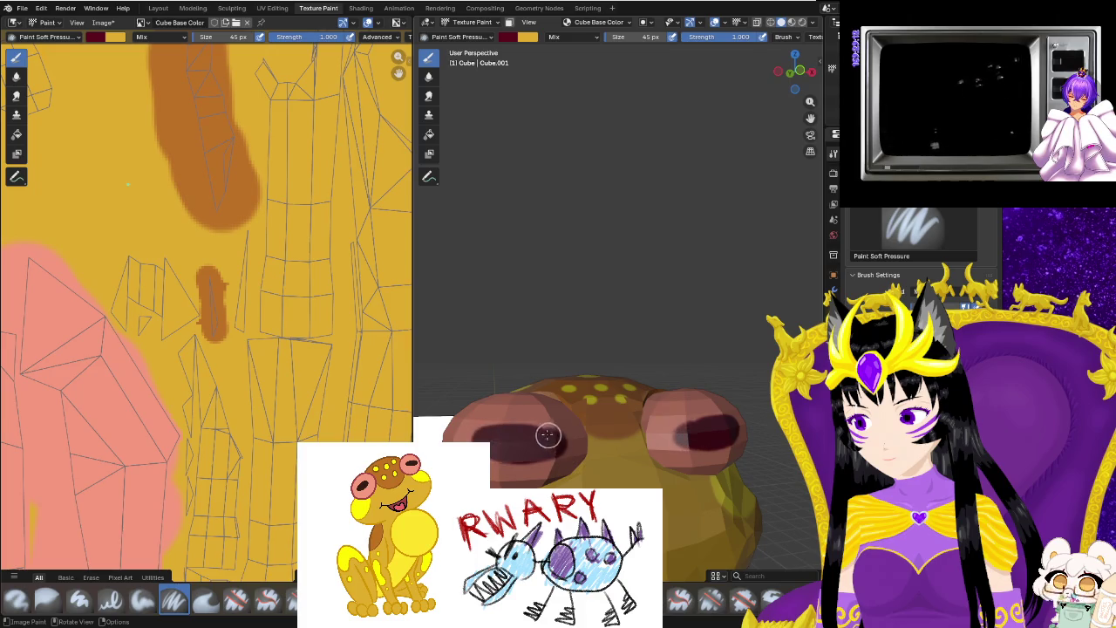
Sample the eye's light pink #F5C3C9 and undo a stray dark red eye stroke.
{"action": "mouse_move", "coordinate": [568, 483]}
{"action": "middle_mouse_down"}
{"action": "mouse_move", "coordinate": [579, 485]}
{"action": "mouse_move", "coordinate": [518, 344]}
{"action": "middle_mouse_up"}
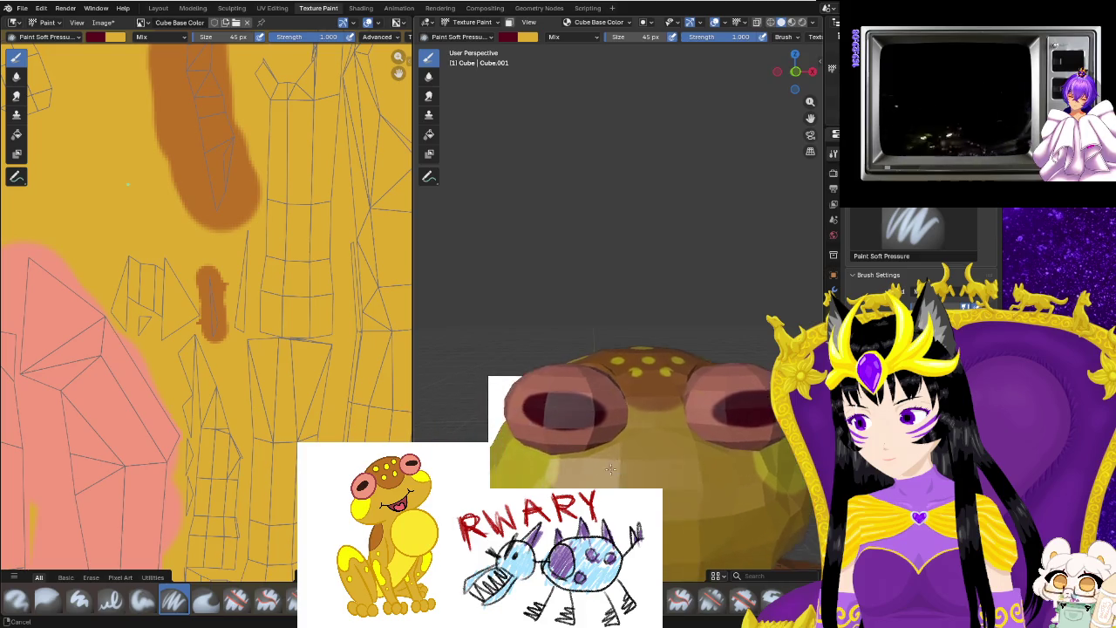
{"action": "right_click", "coordinate": [512, 50]}
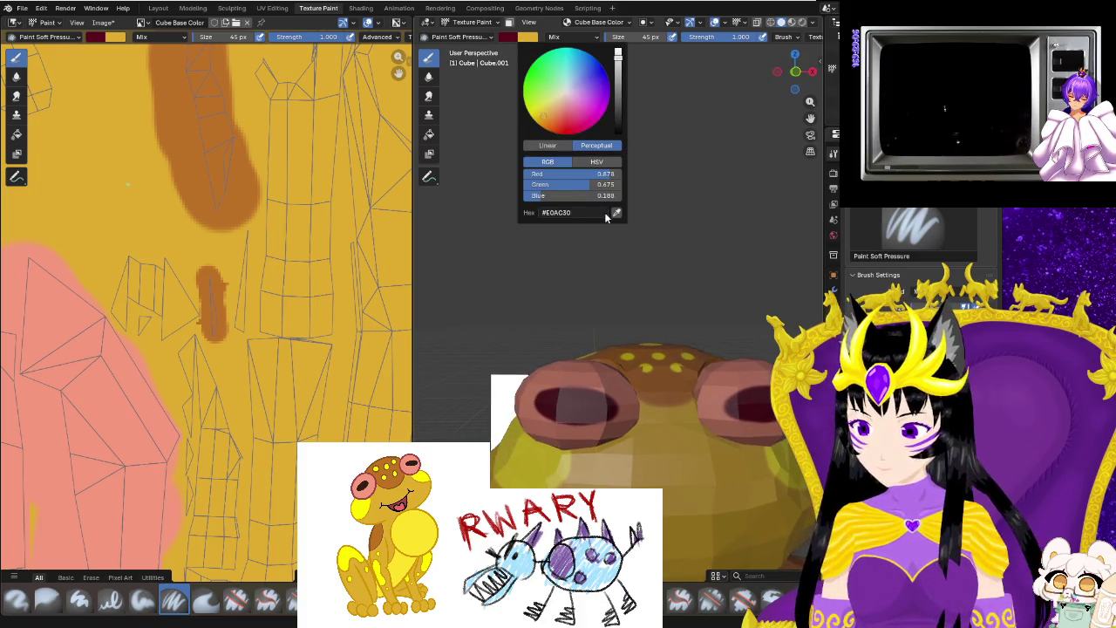
{"action": "key", "text": "s"}
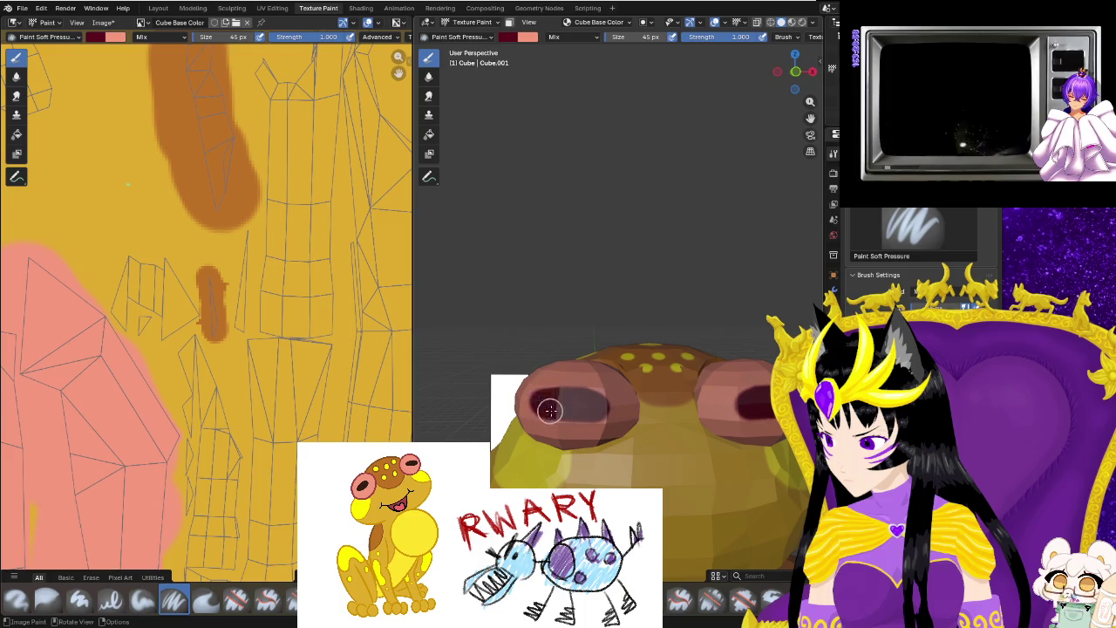
{"action": "mouse_move", "coordinate": [613, 449]}
{"action": "middle_mouse_down"}
{"action": "mouse_move", "coordinate": [623, 447]}
{"action": "mouse_move", "coordinate": [601, 448]}
{"action": "middle_mouse_up"}
{"action": "left_click_drag", "start_coordinate": [528, 403], "coordinate": [511, 418]}
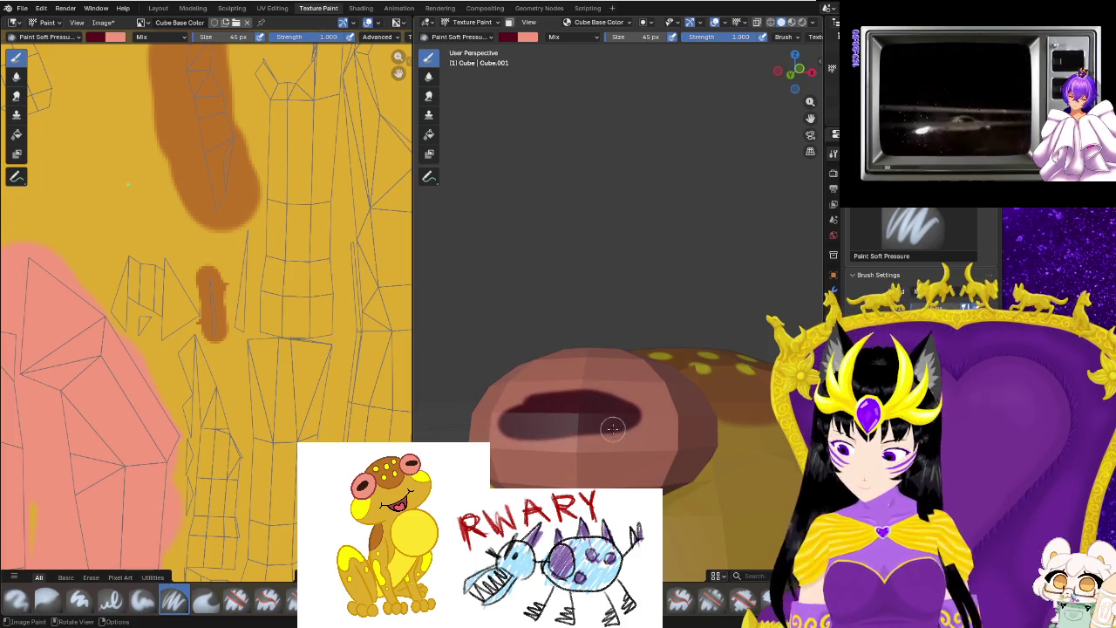
{"action": "key", "text": "ctrl+z"}
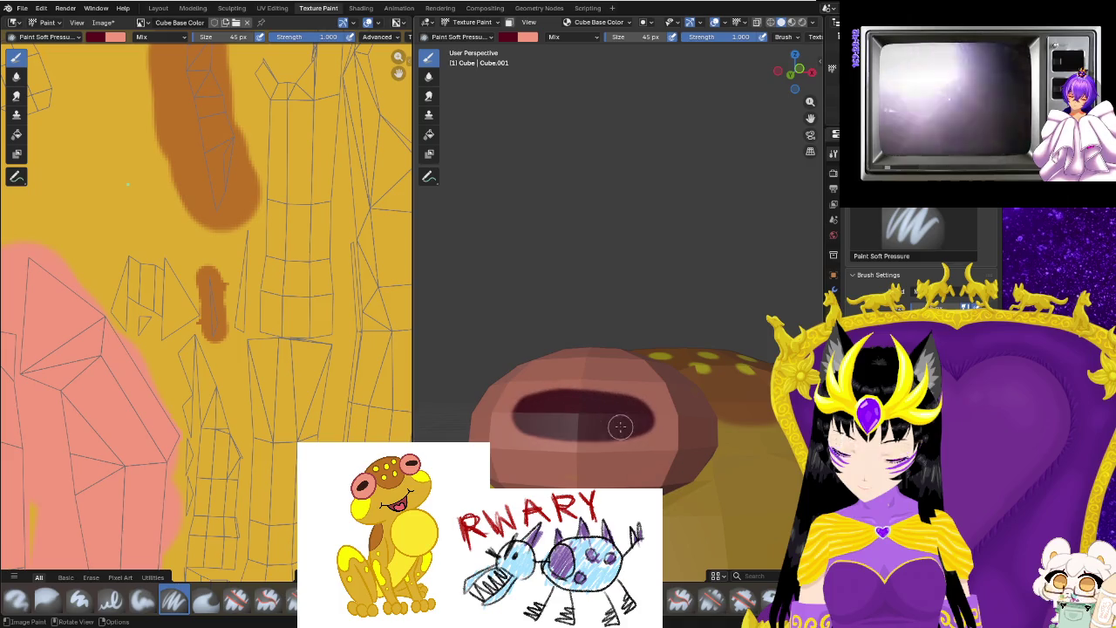
{"action": "left_click", "coordinate": [527, 37]}
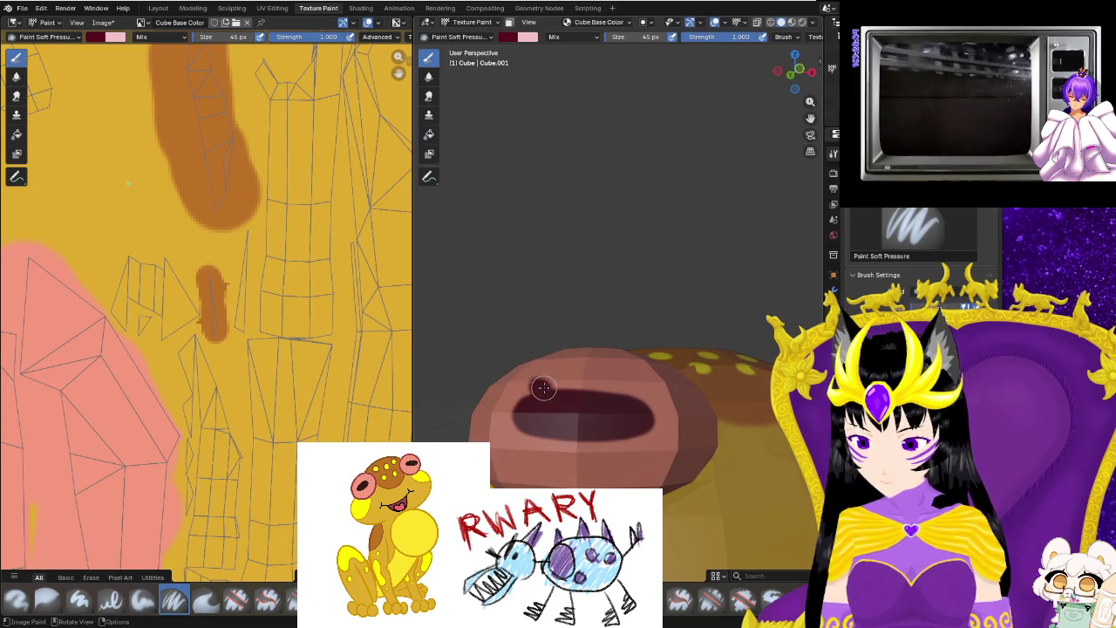
Make pink active, choose a white highlight colour, and frame the eyes front-on.
{"action": "key", "text": "x"}
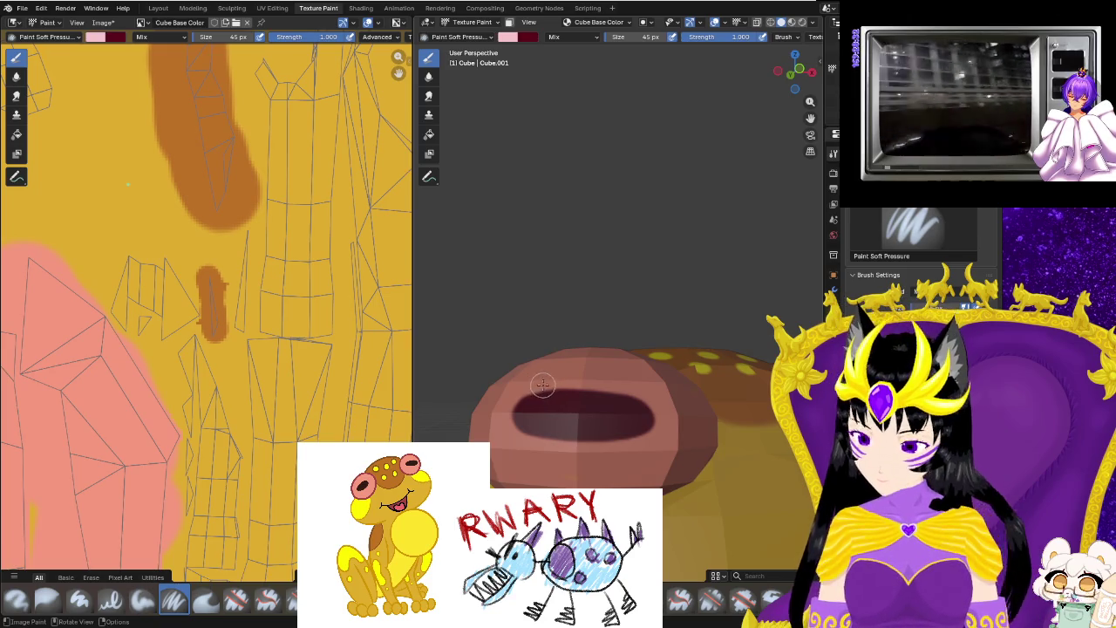
{"action": "middle_click_drag", "start_coordinate": [547, 388], "coordinate": [645, 449]}
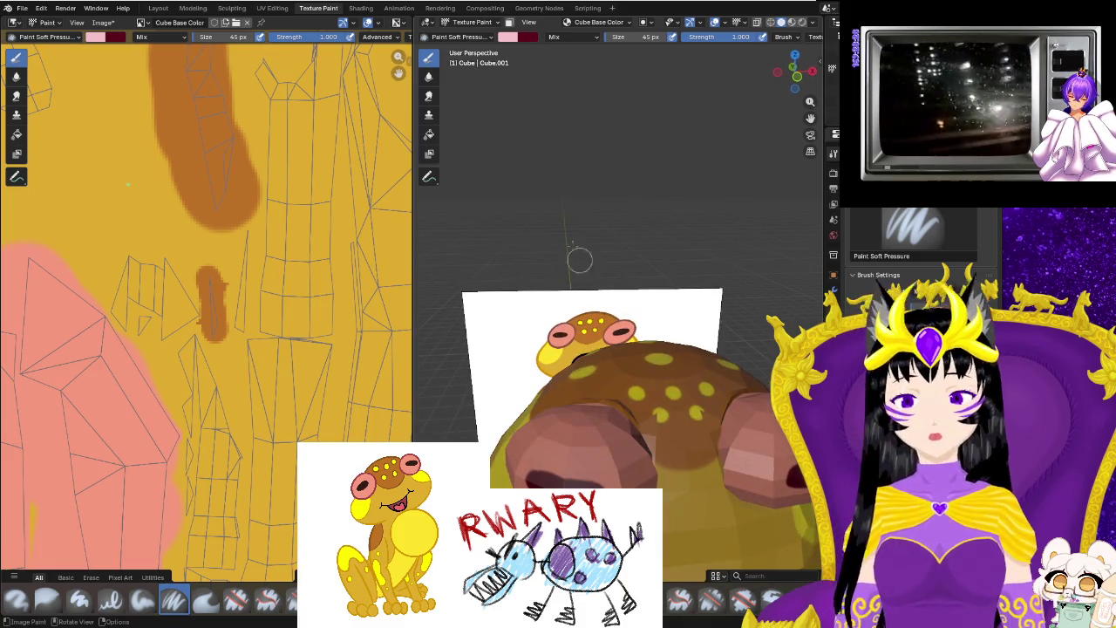
{"action": "left_click", "coordinate": [507, 37]}
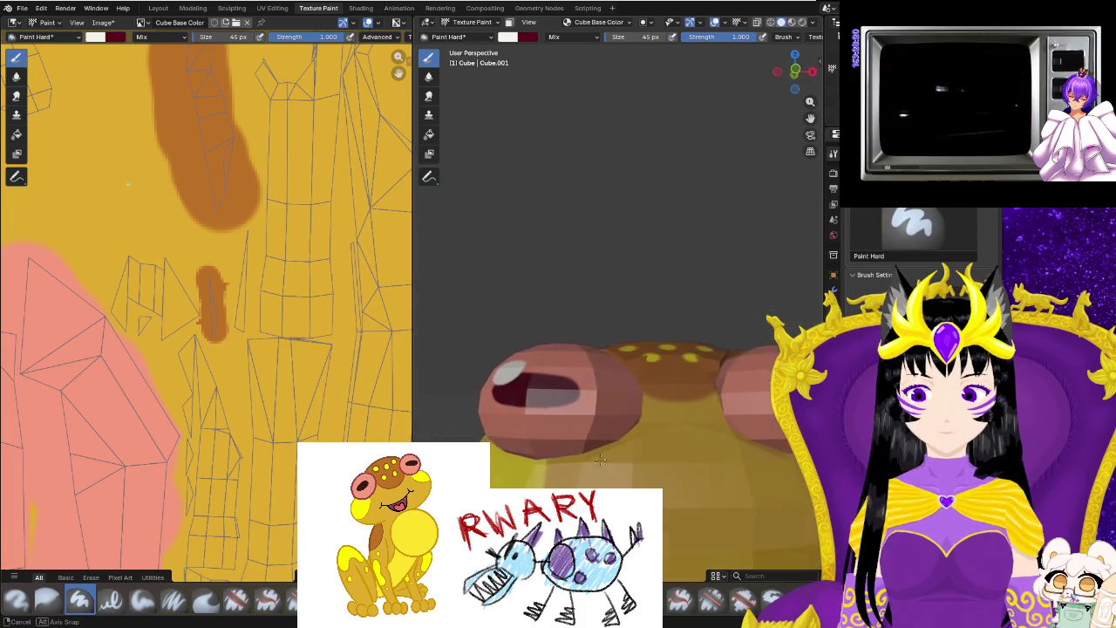
{"action": "middle_click_drag", "start_coordinate": [610, 409], "coordinate": [612, 463]}
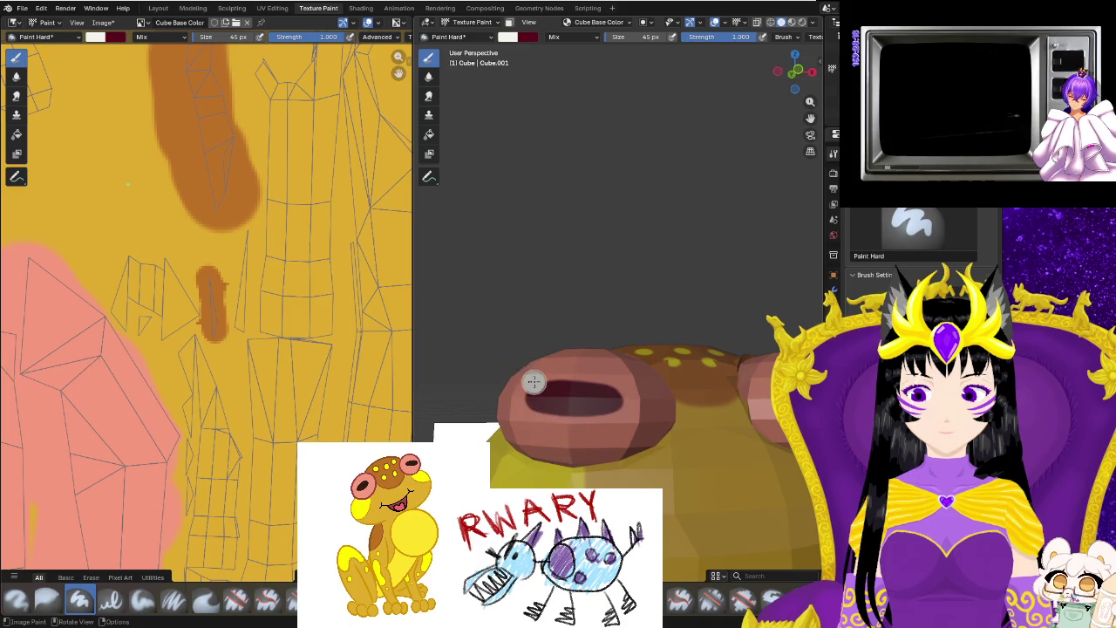
{"action": "mouse_move", "coordinate": [684, 483]}
{"action": "middle_mouse_down"}
{"action": "mouse_move", "coordinate": [611, 471]}
{"action": "mouse_move", "coordinate": [578, 430]}
{"action": "mouse_move", "coordinate": [583, 456]}
{"action": "middle_mouse_up"}
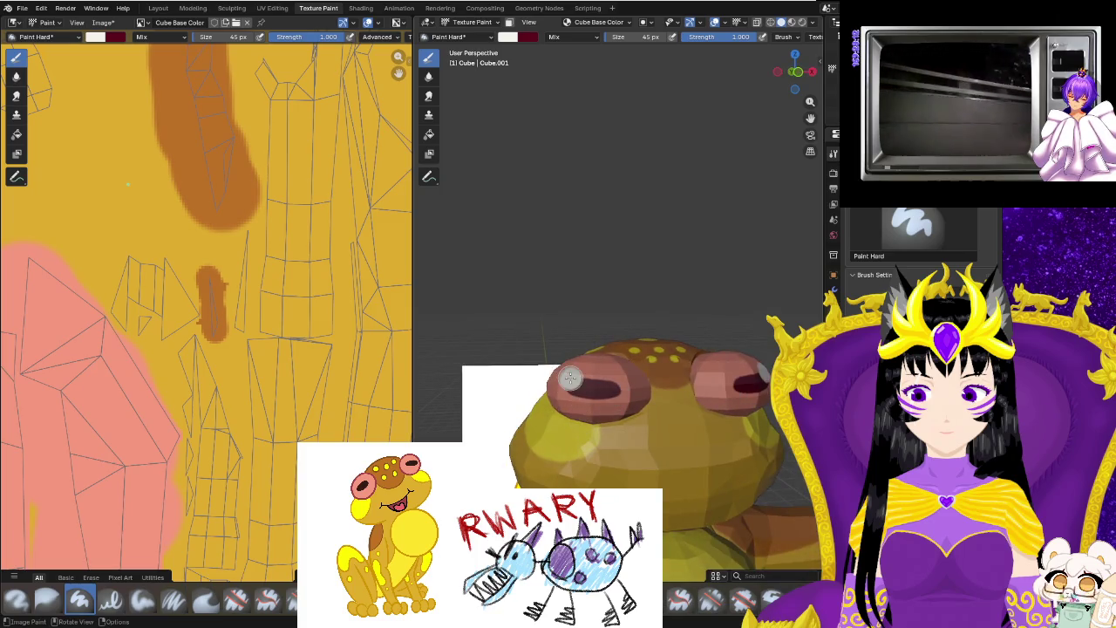
{"action": "mouse_move", "coordinate": [577, 443]}
{"action": "middle_mouse_down"}
{"action": "mouse_move", "coordinate": [571, 436]}
{"action": "mouse_move", "coordinate": [626, 401]}
{"action": "mouse_move", "coordinate": [547, 464]}
{"action": "mouse_move", "coordinate": [549, 434]}
{"action": "middle_mouse_up"}
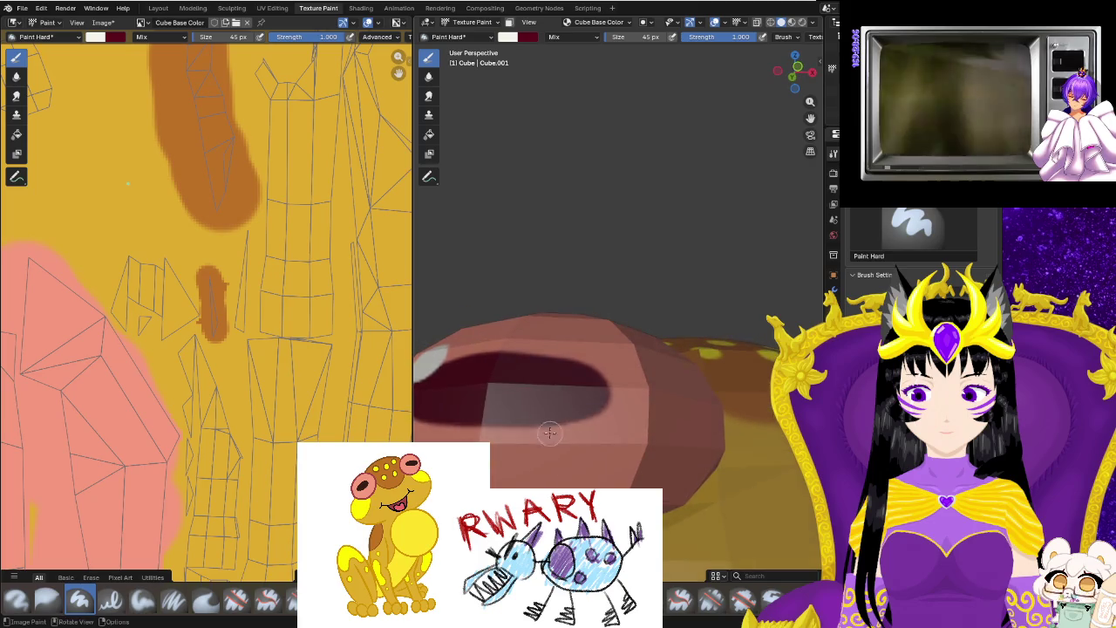
{"action": "key", "text": "KP_1"}
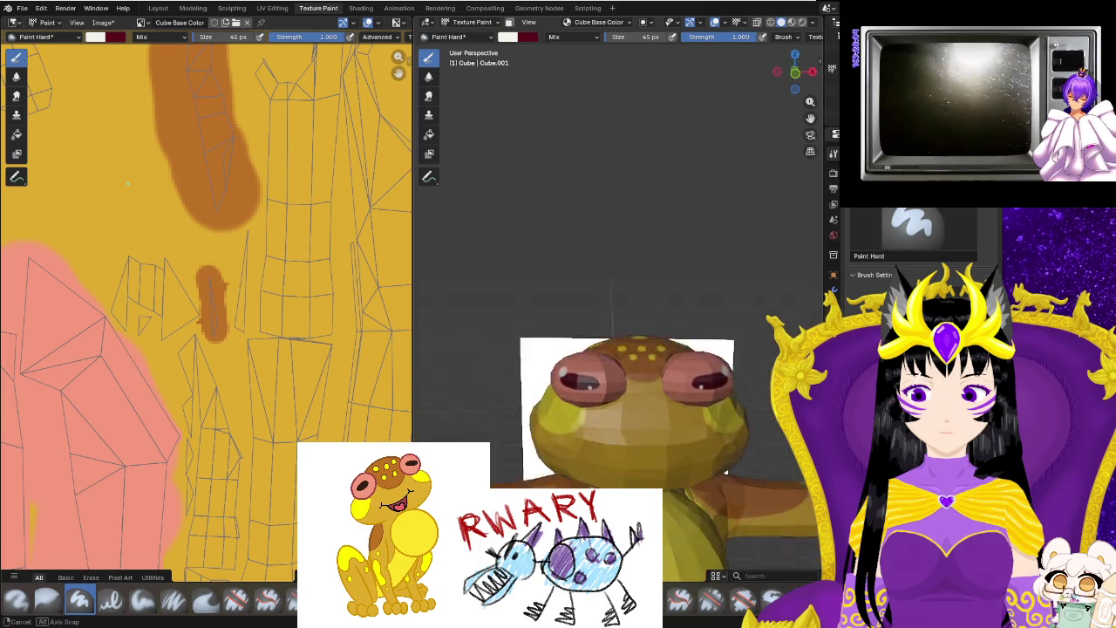
Zoom out and orbit around the whole frog in Rendered viewport shading.
{"action": "scroll", "coordinate": [768, 325], "scroll_direction": "down", "scroll_amount": 4}
{"action": "scroll", "coordinate": [768, 325], "scroll_direction": "down", "scroll_amount": 1}
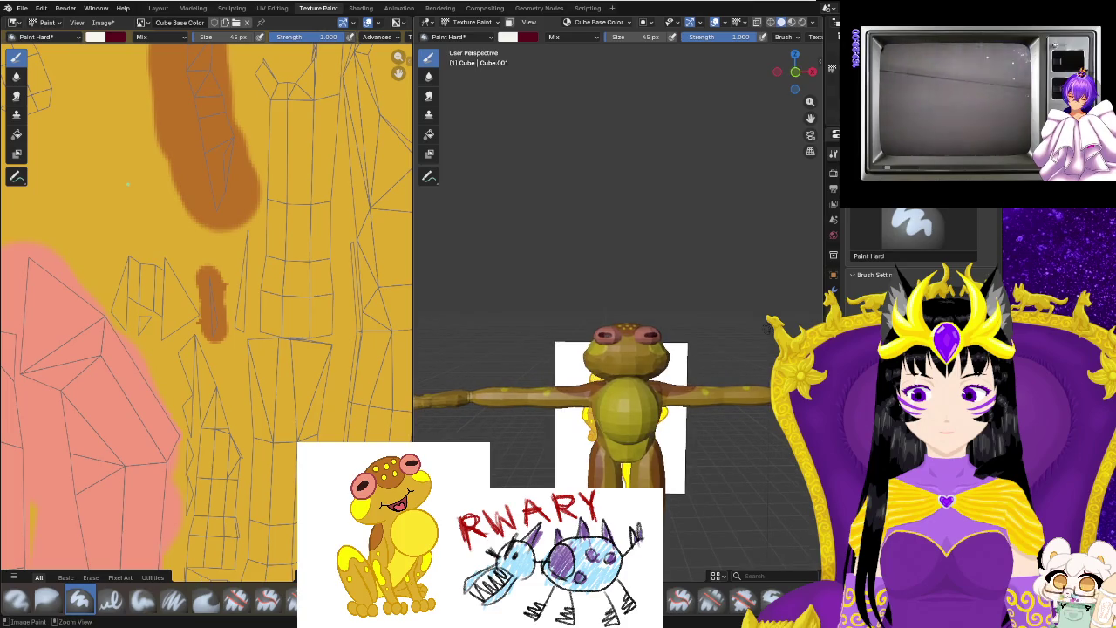
{"action": "mouse_move", "coordinate": [768, 325]}
{"action": "middle_mouse_down"}
{"action": "mouse_move", "coordinate": [820, 318]}
{"action": "mouse_move", "coordinate": [785, 314]}
{"action": "middle_mouse_up"}
{"action": "left_click", "coordinate": [802, 21]}
{"action": "left_click_drag", "start_coordinate": [783, 46], "coordinate": [819, 48]}
{"action": "mouse_move", "coordinate": [587, 454]}
{"action": "middle_mouse_down"}
{"action": "mouse_move", "coordinate": [453, 430]}
{"action": "mouse_move", "coordinate": [534, 442]}
{"action": "mouse_move", "coordinate": [723, 425]}
{"action": "middle_mouse_up"}
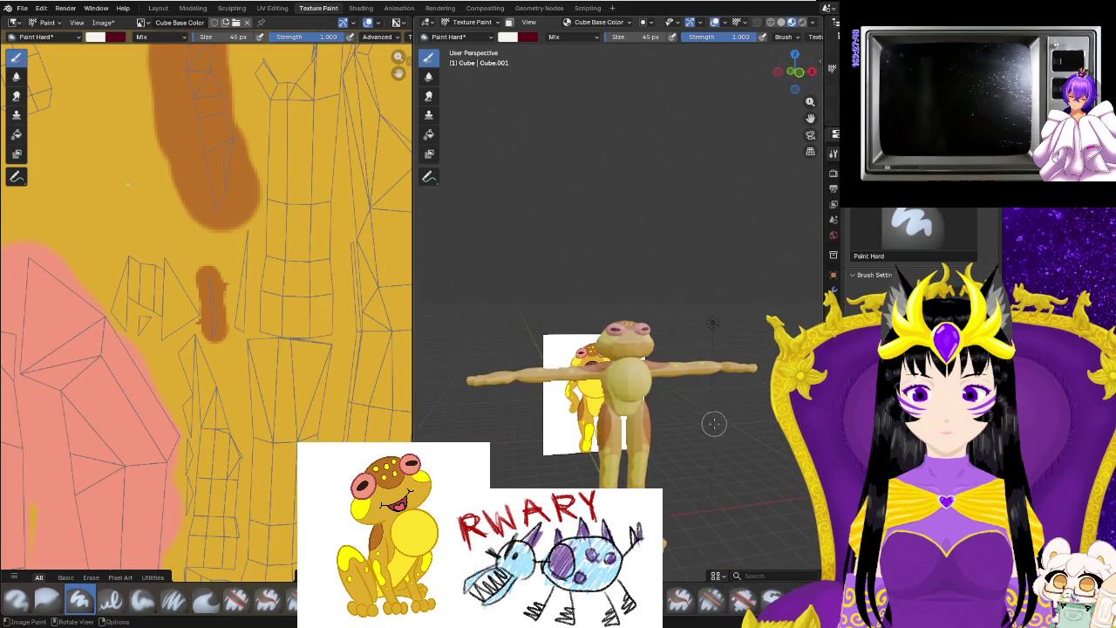
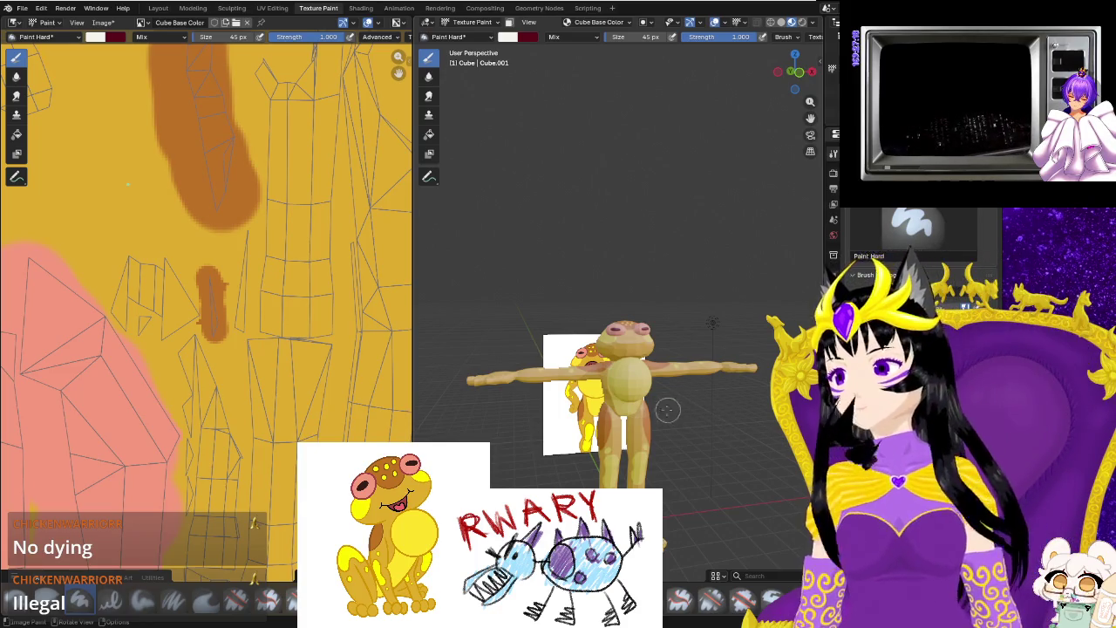
Bring the frog's face into close view and check the dark-red paint colour.
{"action": "mouse_move", "coordinate": [668, 455]}
{"action": "middle_mouse_down"}
{"action": "mouse_move", "coordinate": [613, 363]}
{"action": "mouse_move", "coordinate": [663, 419]}
{"action": "middle_mouse_up"}
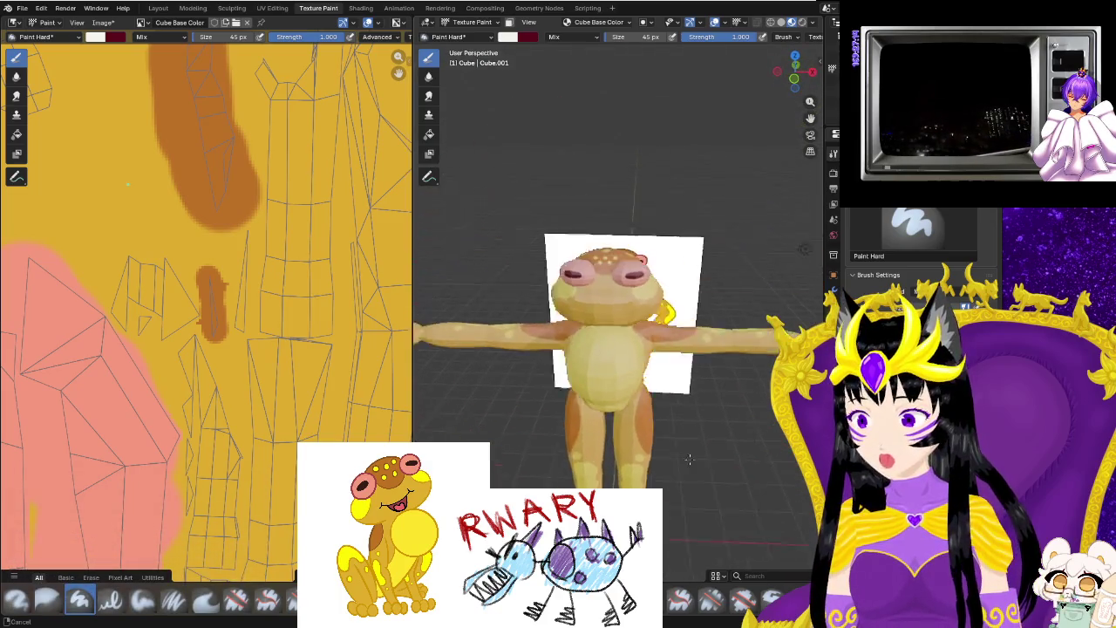
{"action": "scroll", "coordinate": [720, 504], "scroll_direction": "up", "scroll_amount": 3}
{"action": "scroll", "coordinate": [719, 504], "scroll_direction": "up", "scroll_amount": 3}
{"action": "mouse_move", "coordinate": [720, 504]}
{"action": "middle_mouse_down"}
{"action": "mouse_move", "coordinate": [699, 464]}
{"action": "mouse_move", "coordinate": [592, 476]}
{"action": "mouse_move", "coordinate": [716, 435]}
{"action": "mouse_move", "coordinate": [714, 453]}
{"action": "middle_mouse_up"}
{"action": "scroll", "coordinate": [699, 464], "scroll_direction": "down", "scroll_amount": 3}
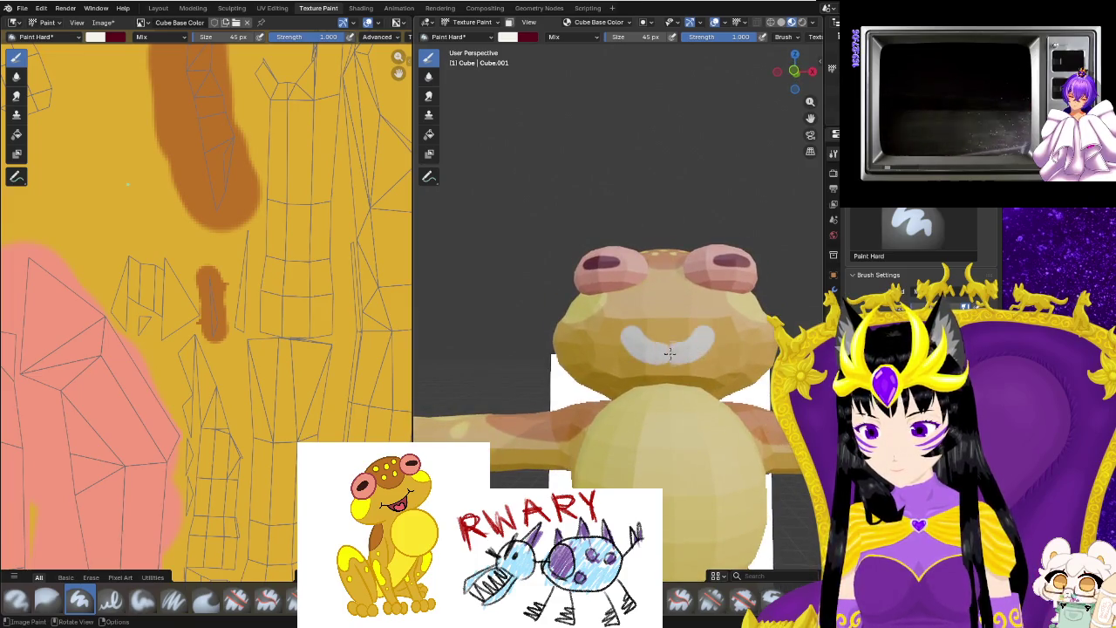
{"action": "middle_click_drag", "start_coordinate": [643, 442], "coordinate": [646, 462]}
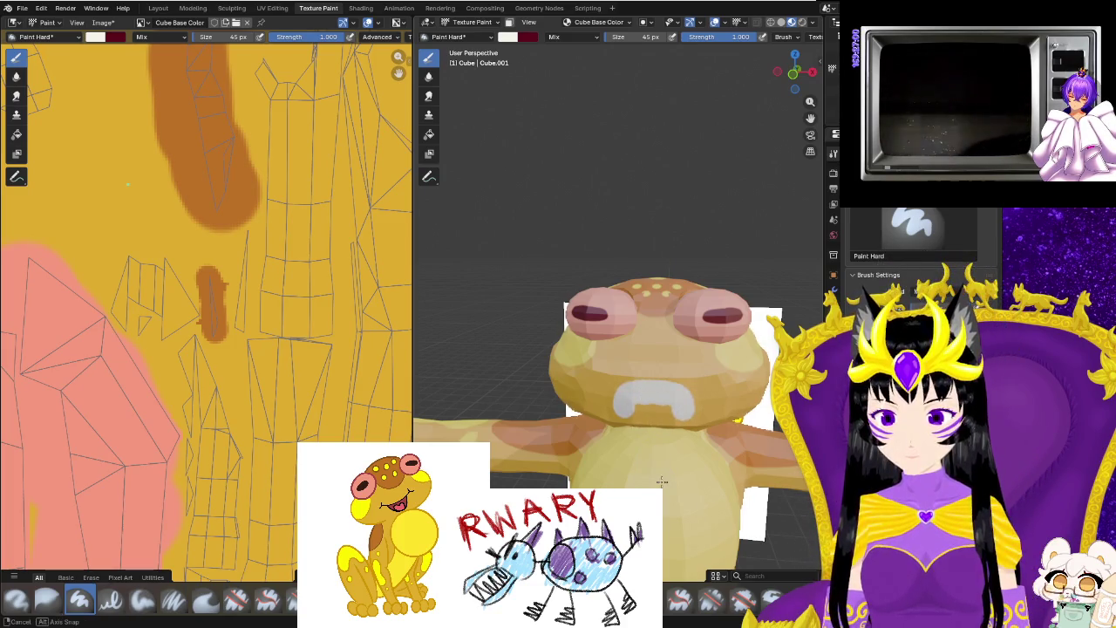
{"action": "middle_click_drag", "start_coordinate": [662, 482], "coordinate": [672, 456]}
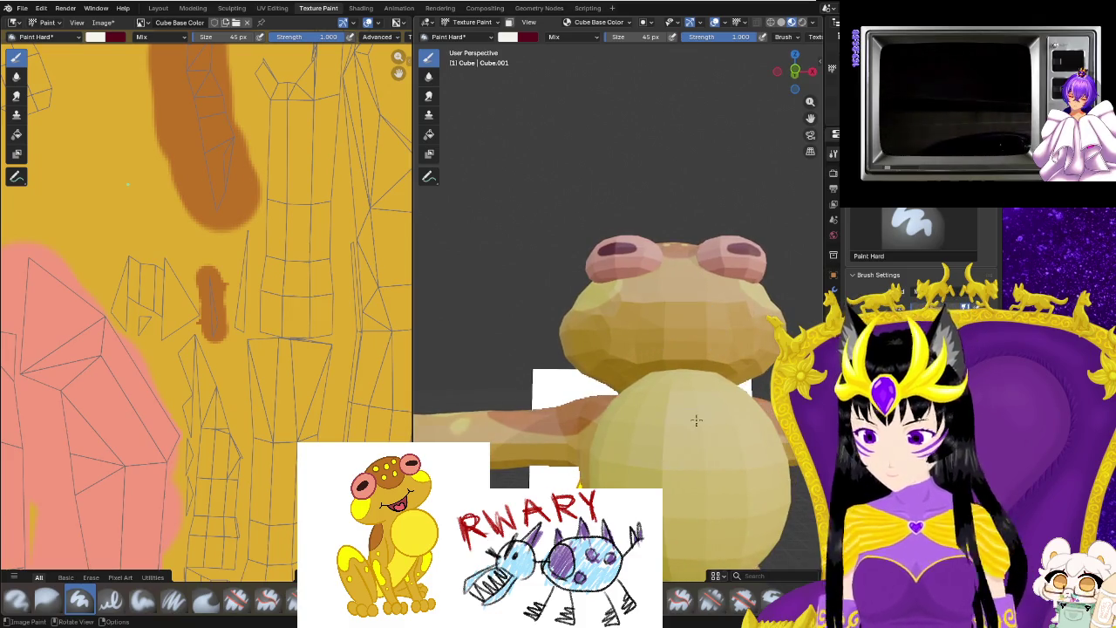
{"action": "middle_click_drag", "start_coordinate": [696, 421], "coordinate": [674, 430]}
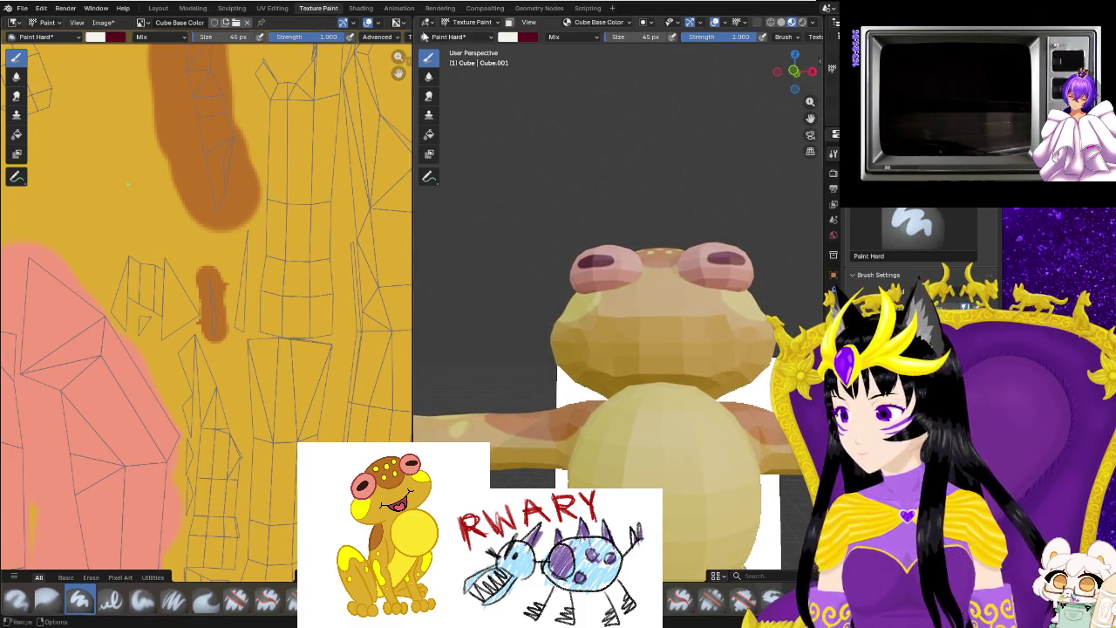
{"action": "left_click", "coordinate": [528, 36]}
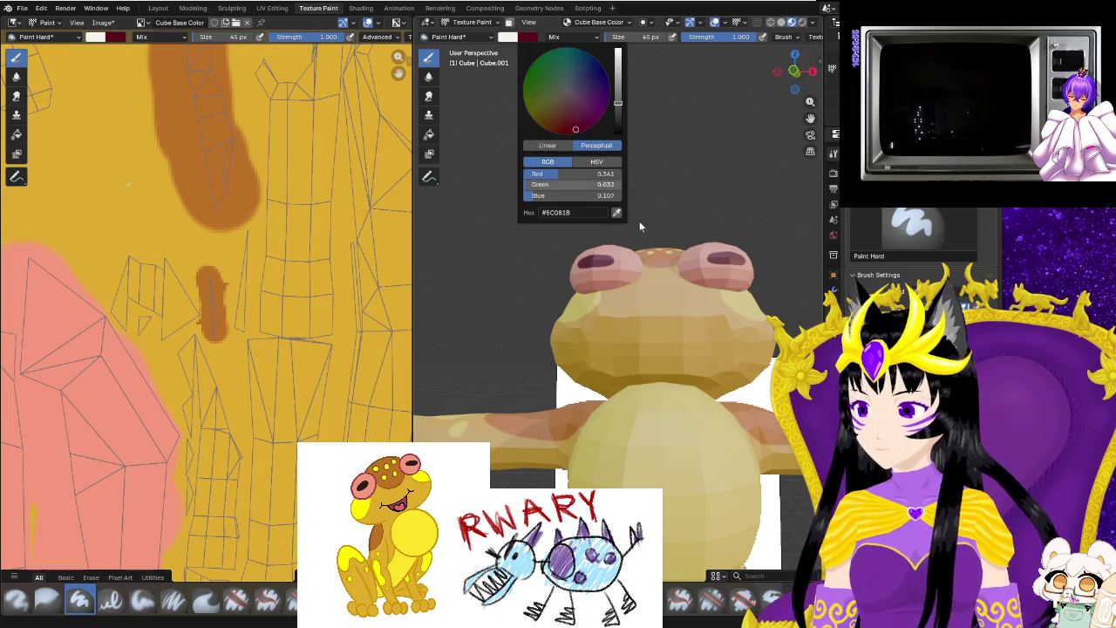
{"action": "left_click", "coordinate": [475, 119]}
Paint a mirrored dark-red mouth on the face, undoing strokes to retry.
{"action": "left_click", "coordinate": [698, 344]}
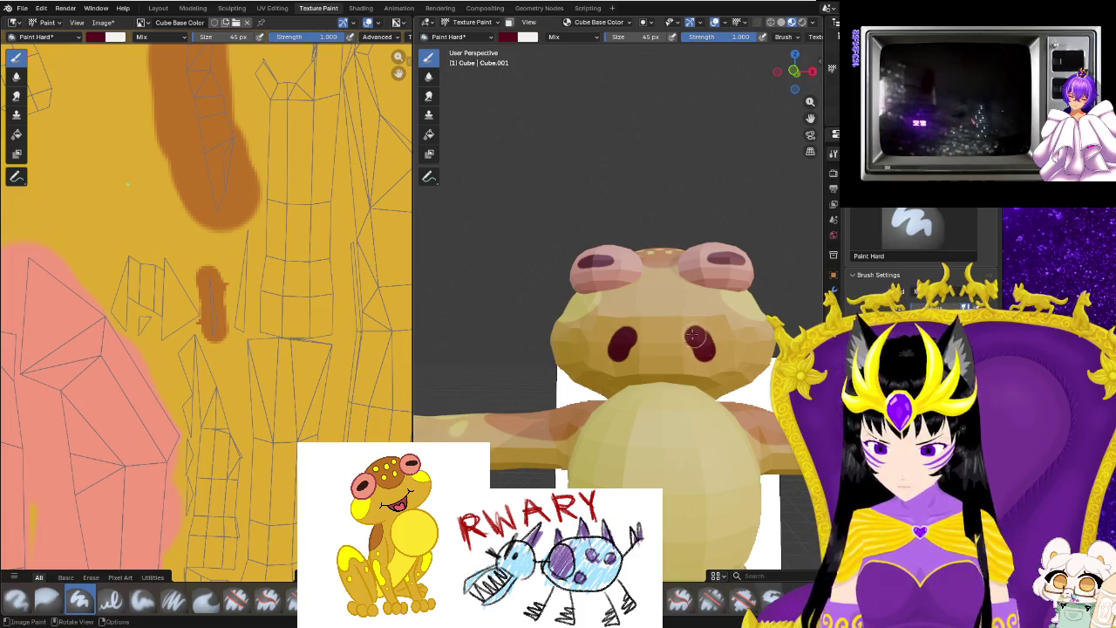
{"action": "middle_click_drag", "start_coordinate": [654, 349], "coordinate": [652, 440]}
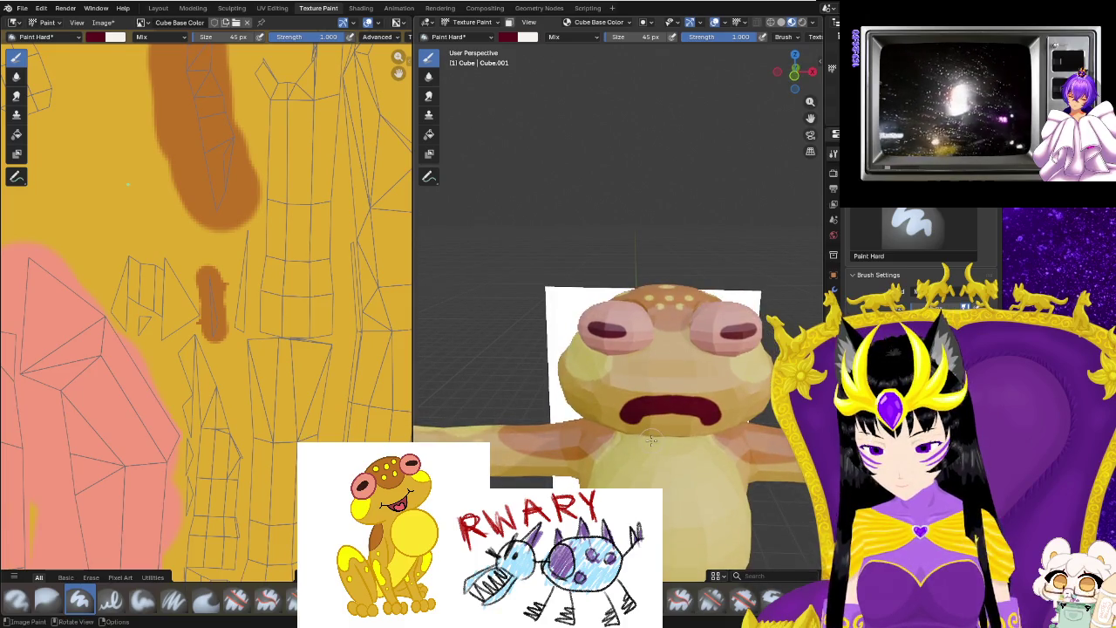
{"action": "left_click", "coordinate": [709, 397]}
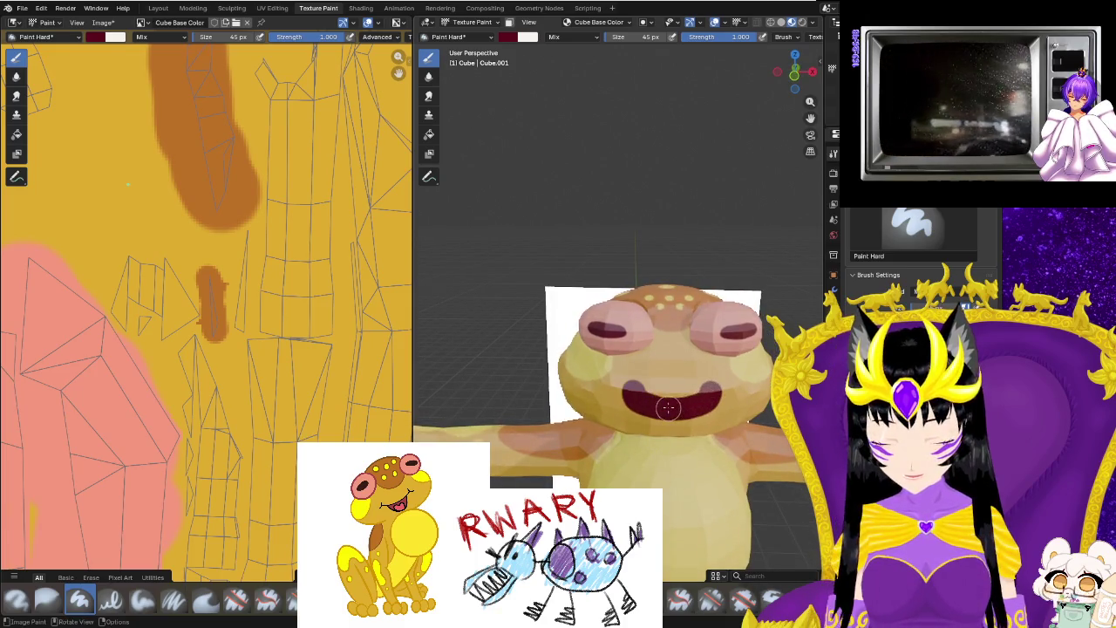
{"action": "key", "text": "ctrl+z"}
{"action": "middle_click_drag", "start_coordinate": [679, 420], "coordinate": [662, 390]}
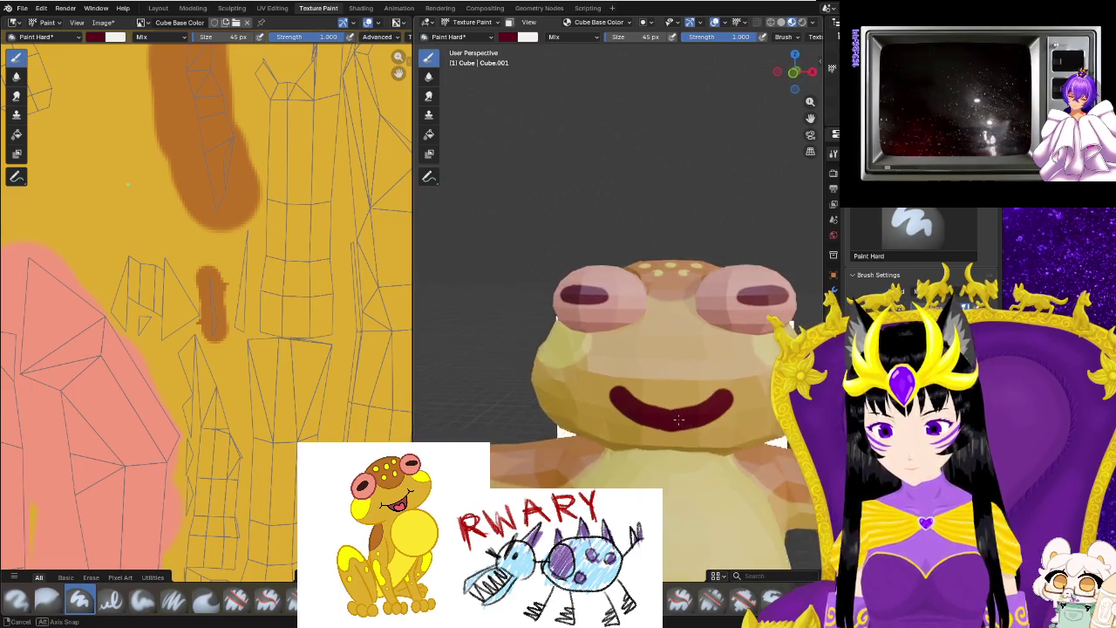
{"action": "middle_click_drag", "start_coordinate": [661, 414], "coordinate": [635, 402]}
{"action": "key", "text": "ctrl+z"}
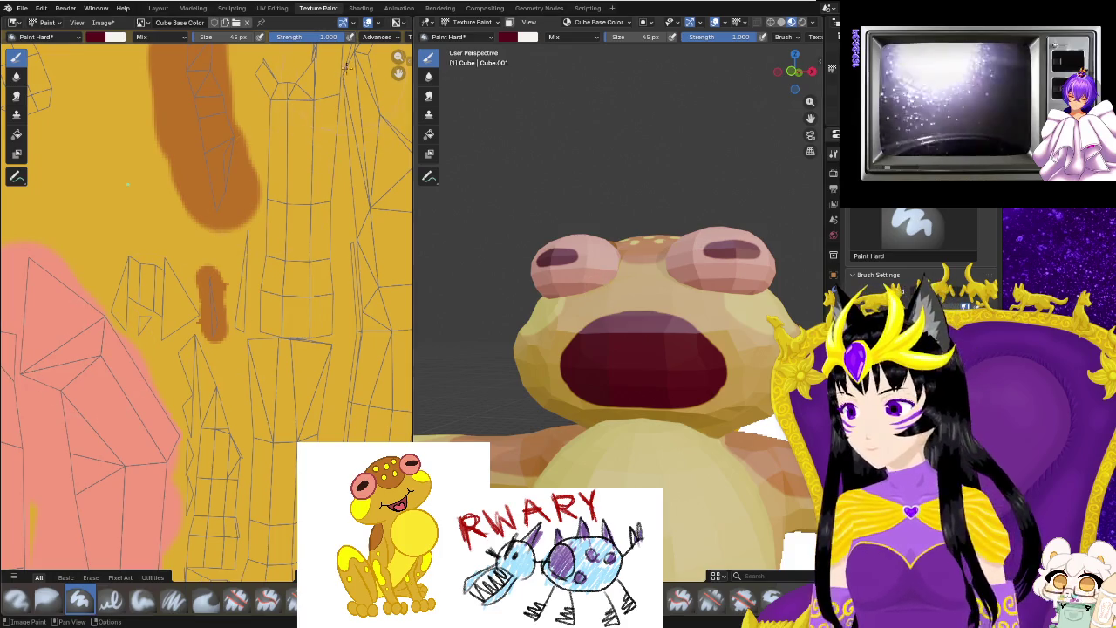
Eyedrop the pink eyelid colour into the secondary paint swatch.
{"action": "left_click", "coordinate": [529, 38]}
{"action": "left_click", "coordinate": [616, 212]}
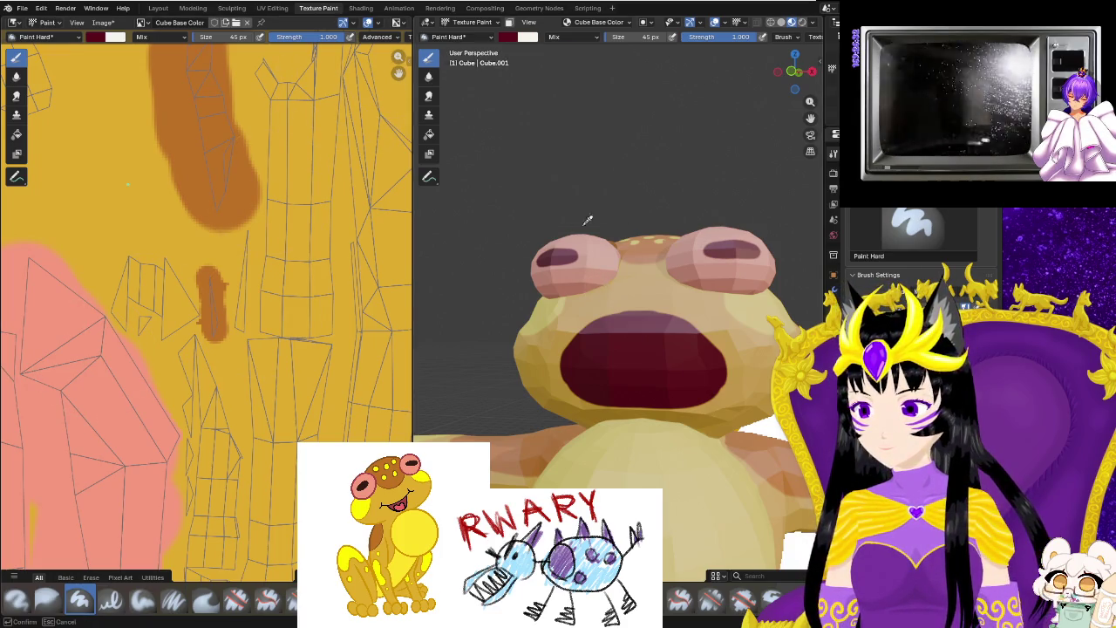
{"action": "left_click", "coordinate": [130, 418]}
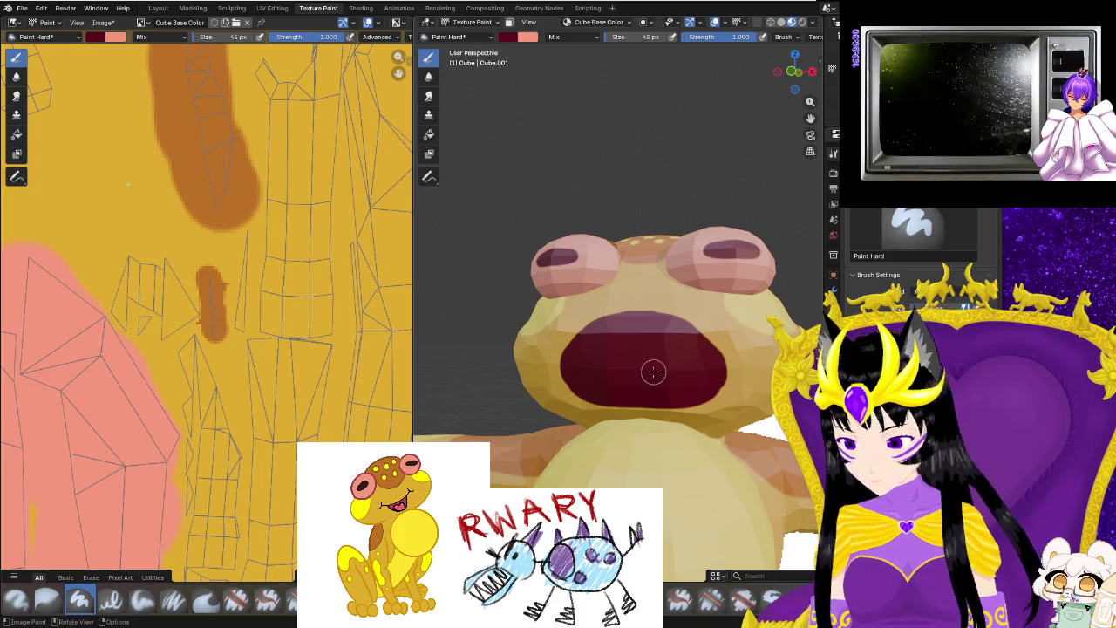
Swap to pink for the tongue, then pull back to review the whole frog.
{"action": "key", "text": "x"}
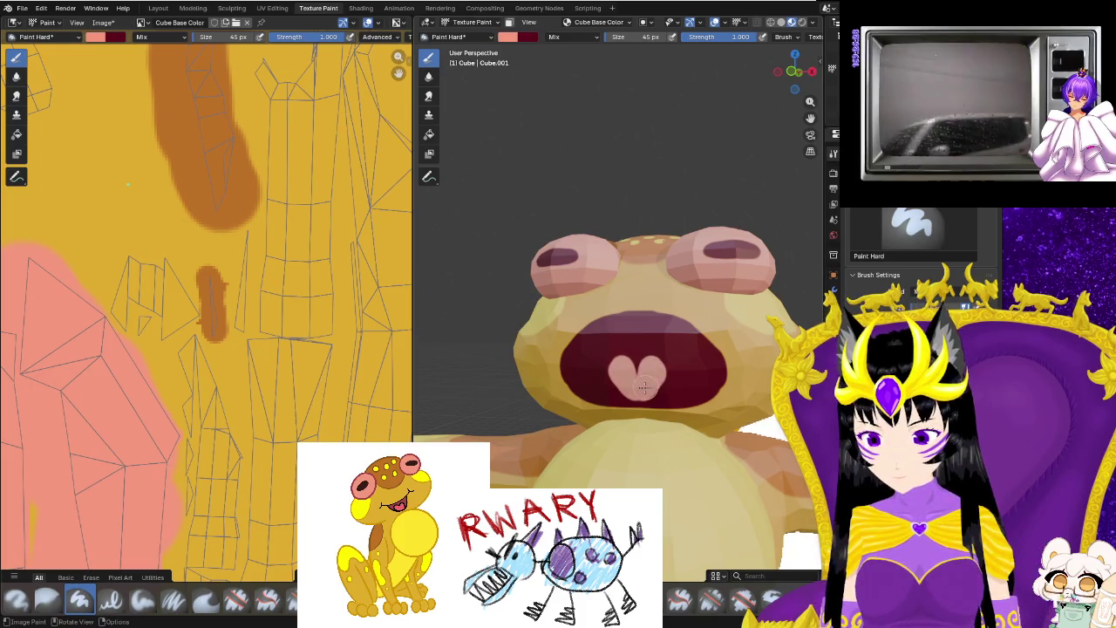
{"action": "scroll", "coordinate": [644, 388], "scroll_direction": "down", "scroll_amount": 2}
{"action": "scroll", "coordinate": [644, 388], "scroll_direction": "down", "scroll_amount": 2}
{"action": "scroll", "coordinate": [644, 388], "scroll_direction": "down", "scroll_amount": 2}
{"action": "mouse_move", "coordinate": [644, 388]}
{"action": "middle_mouse_down"}
{"action": "mouse_move", "coordinate": [682, 446]}
{"action": "mouse_move", "coordinate": [739, 443]}
{"action": "mouse_move", "coordinate": [663, 454]}
{"action": "middle_mouse_up"}
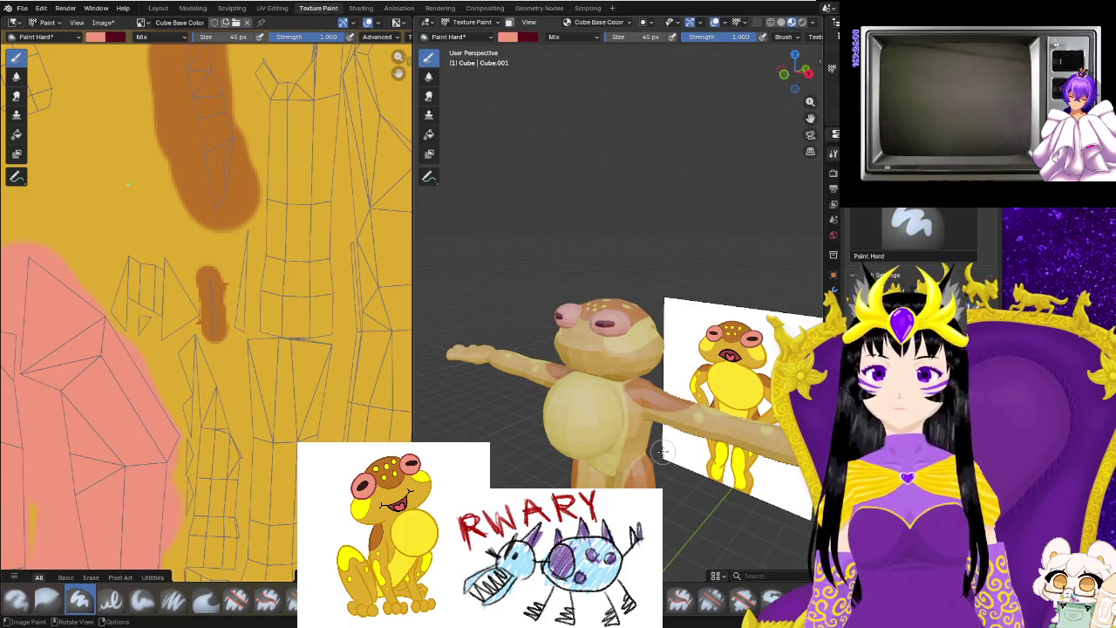
{"action": "mouse_move", "coordinate": [662, 453]}
{"action": "middle_mouse_down"}
{"action": "mouse_move", "coordinate": [493, 394]}
{"action": "mouse_move", "coordinate": [707, 485]}
{"action": "mouse_move", "coordinate": [594, 459]}
{"action": "mouse_move", "coordinate": [665, 499]}
{"action": "middle_mouse_up"}
{"action": "scroll", "coordinate": [707, 485], "scroll_direction": "down", "scroll_amount": 3}
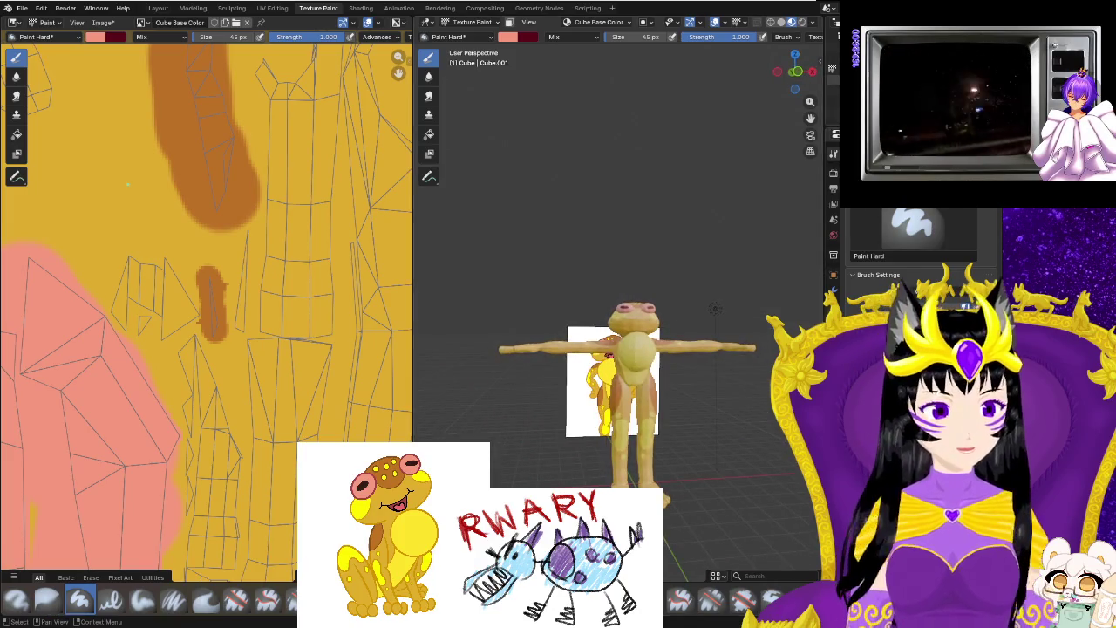
{"action": "middle_click_drag", "start_coordinate": [610, 418], "coordinate": [580, 383]}
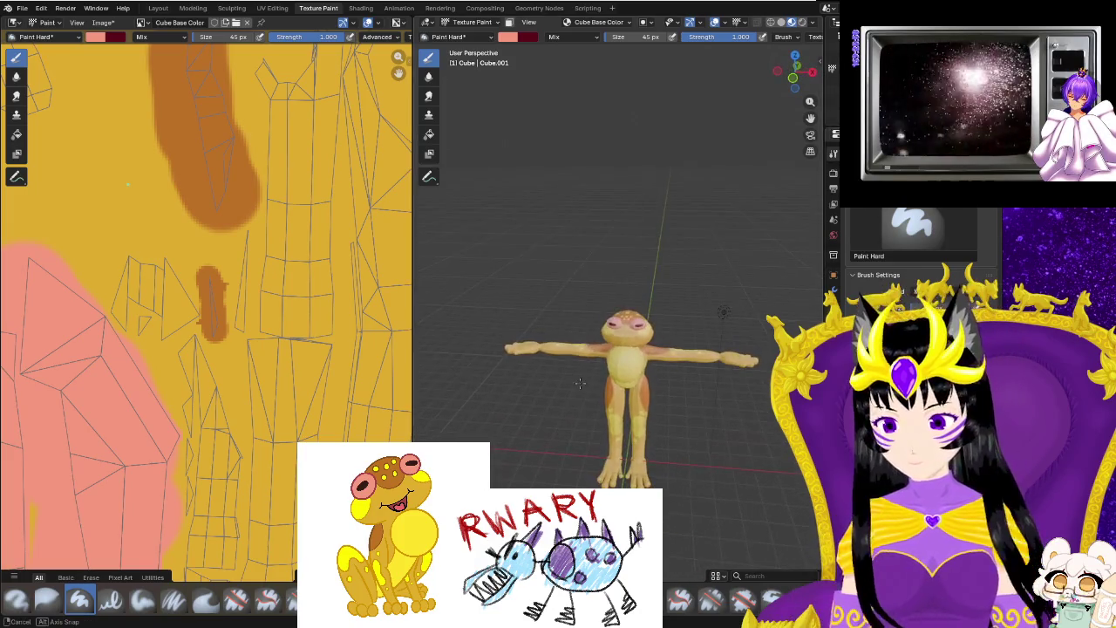
Review the frog in Layout with solid and textured shading, showing its material settings.
{"action": "left_click", "coordinate": [157, 8]}
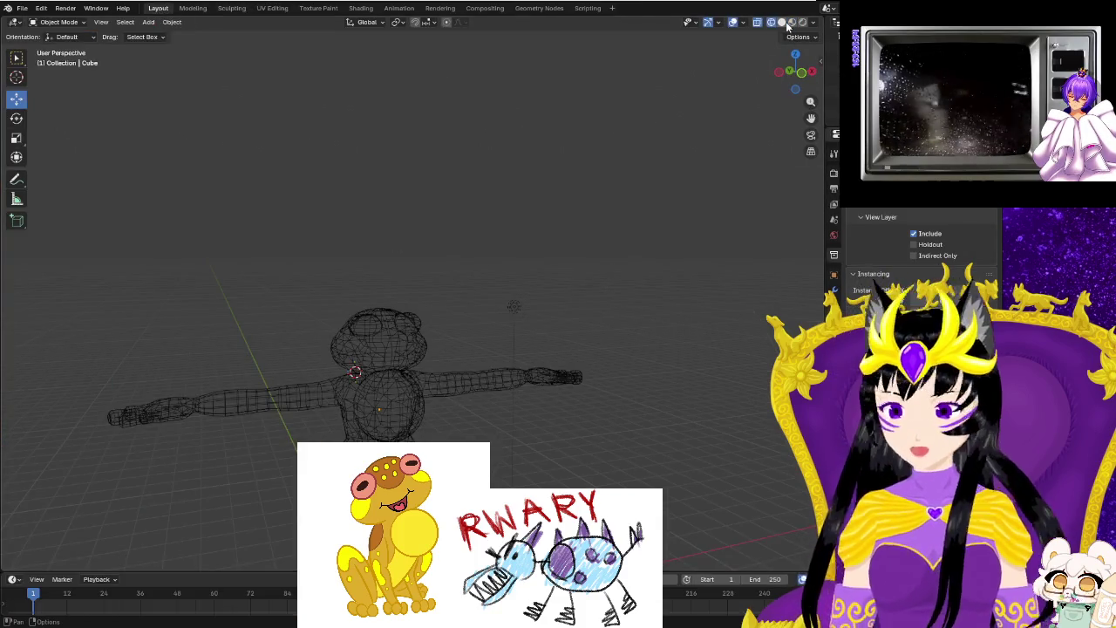
{"action": "key", "text": "shift+z"}
{"action": "middle_click_drag", "start_coordinate": [681, 215], "coordinate": [717, 104]}
{"action": "key", "text": "z"}
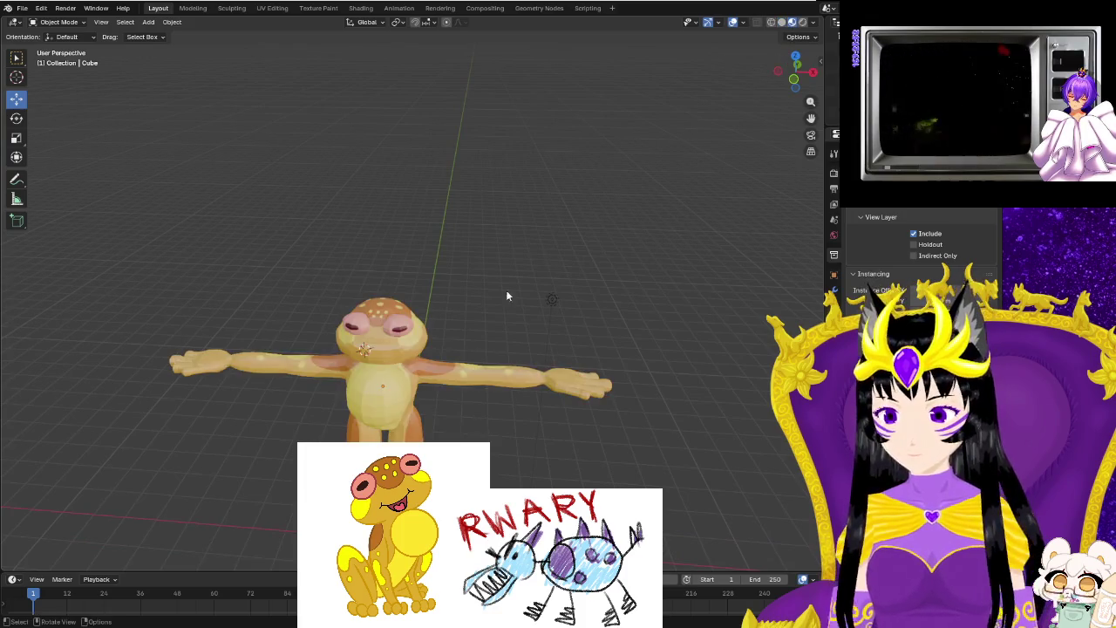
{"action": "middle_click_drag", "start_coordinate": [480, 306], "coordinate": [579, 232]}
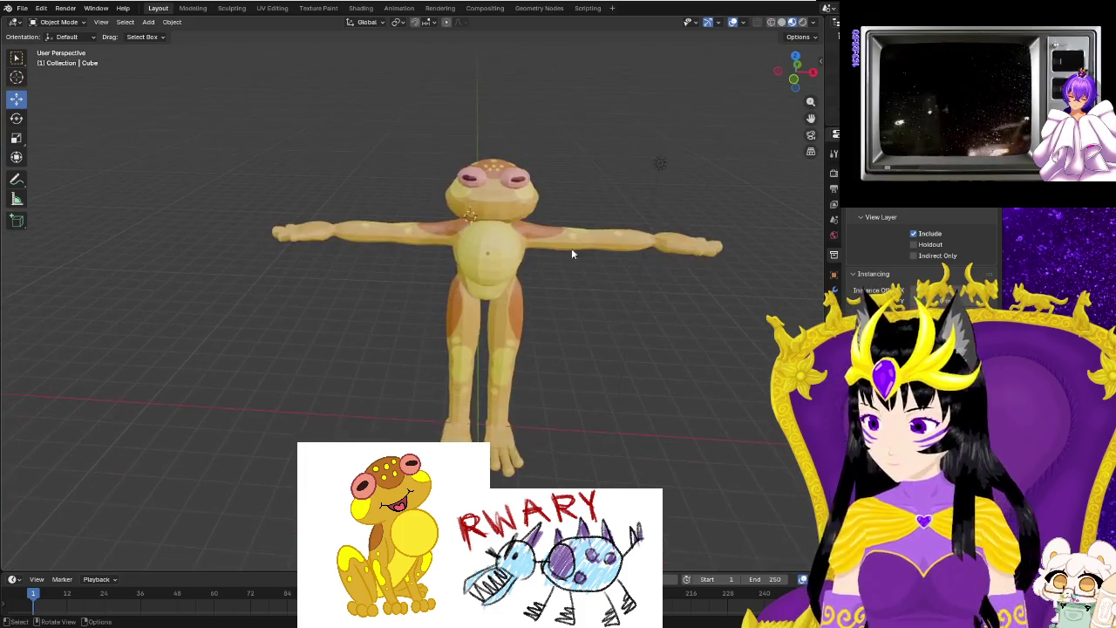
{"action": "scroll", "coordinate": [608, 310], "scroll_direction": "up", "scroll_amount": 3}
{"action": "middle_click_drag", "start_coordinate": [607, 310], "coordinate": [595, 296]}
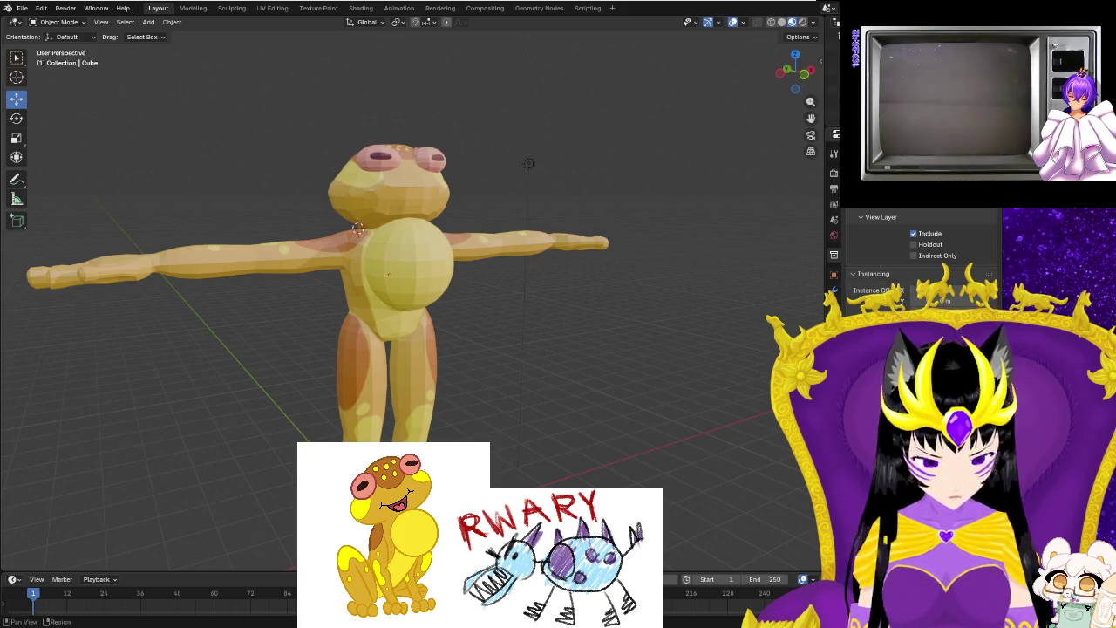
{"action": "left_click", "coordinate": [834, 368]}
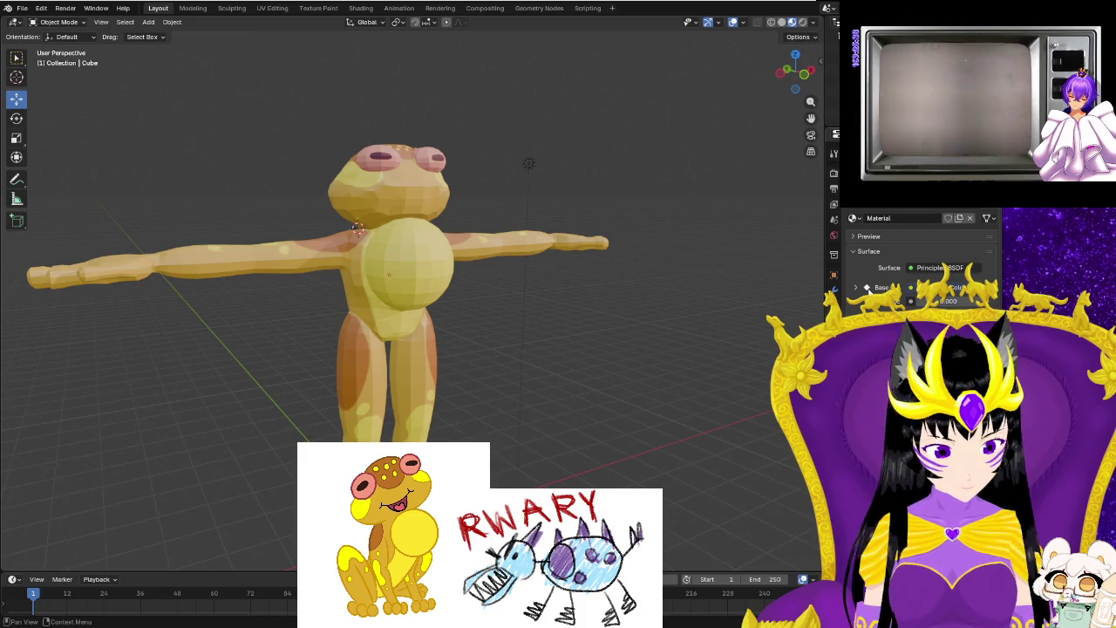
Save the painted Cube Base Color image from Texture Paint, then return to Layout.
{"action": "left_click", "coordinate": [318, 7]}
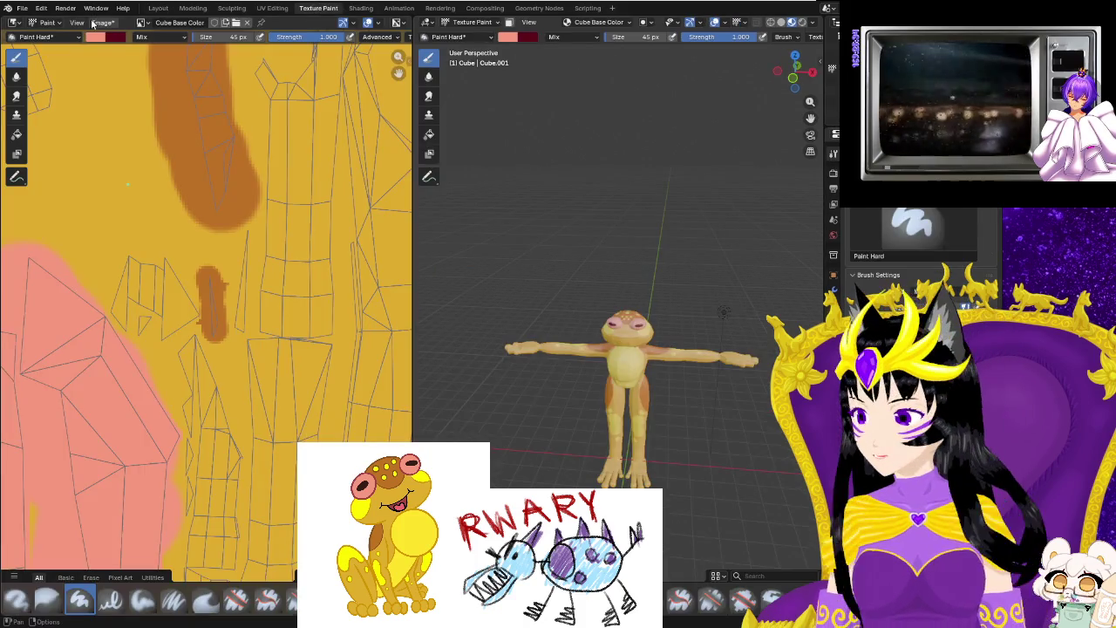
{"action": "left_click", "coordinate": [102, 21]}
{"action": "left_click", "coordinate": [114, 134]}
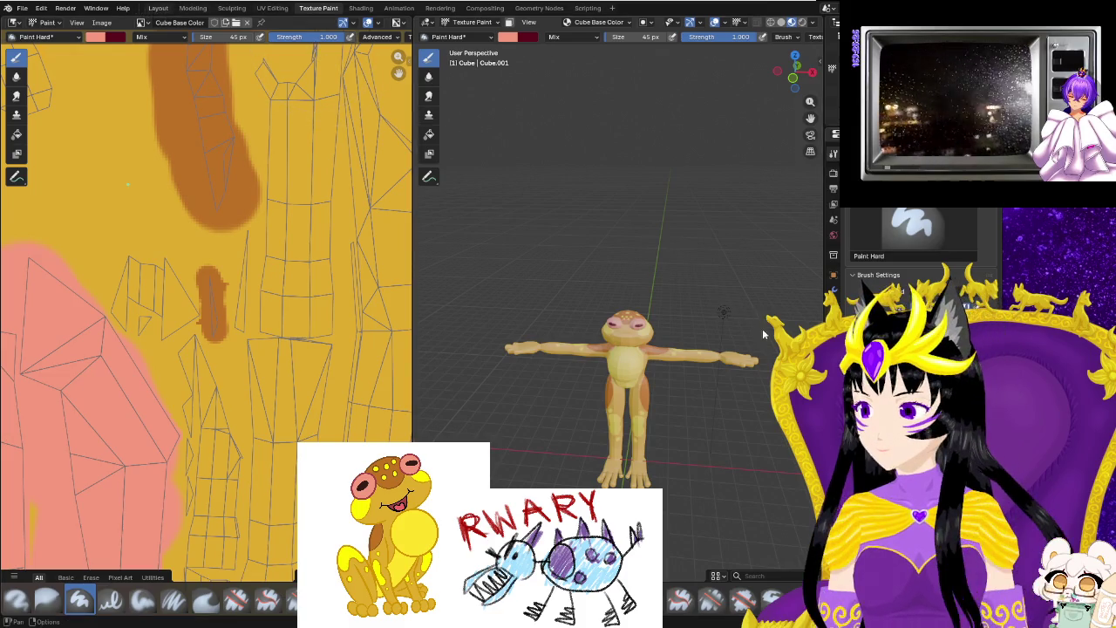
{"action": "left_click", "coordinate": [158, 7]}
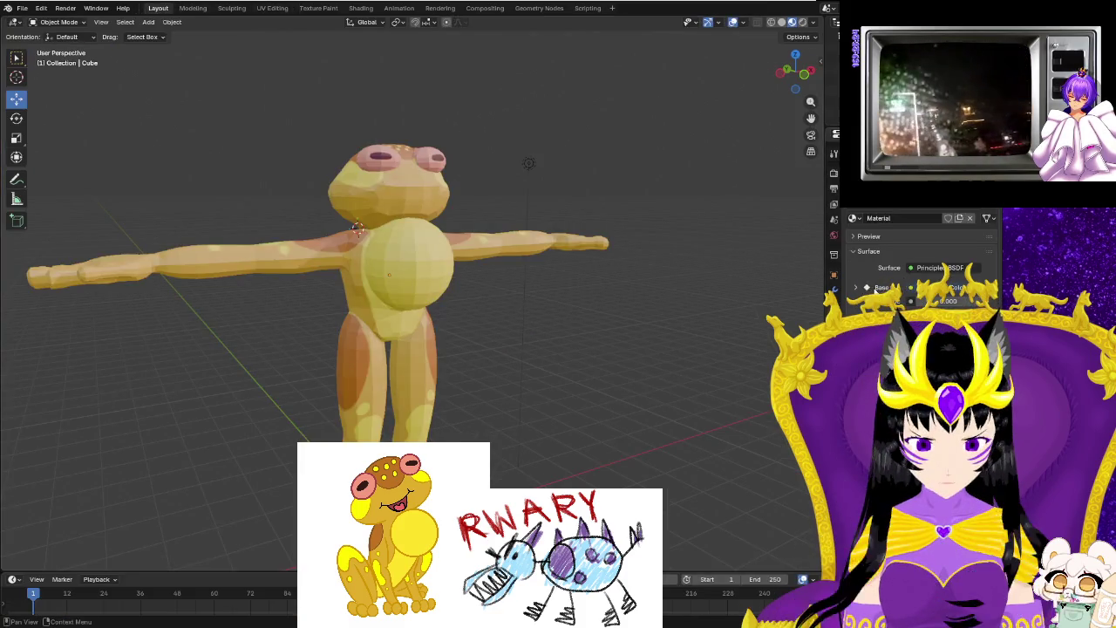
Feed the Base Color an Image Texture using the painted image, and save the blend file.
{"action": "left_click", "coordinate": [911, 287]}
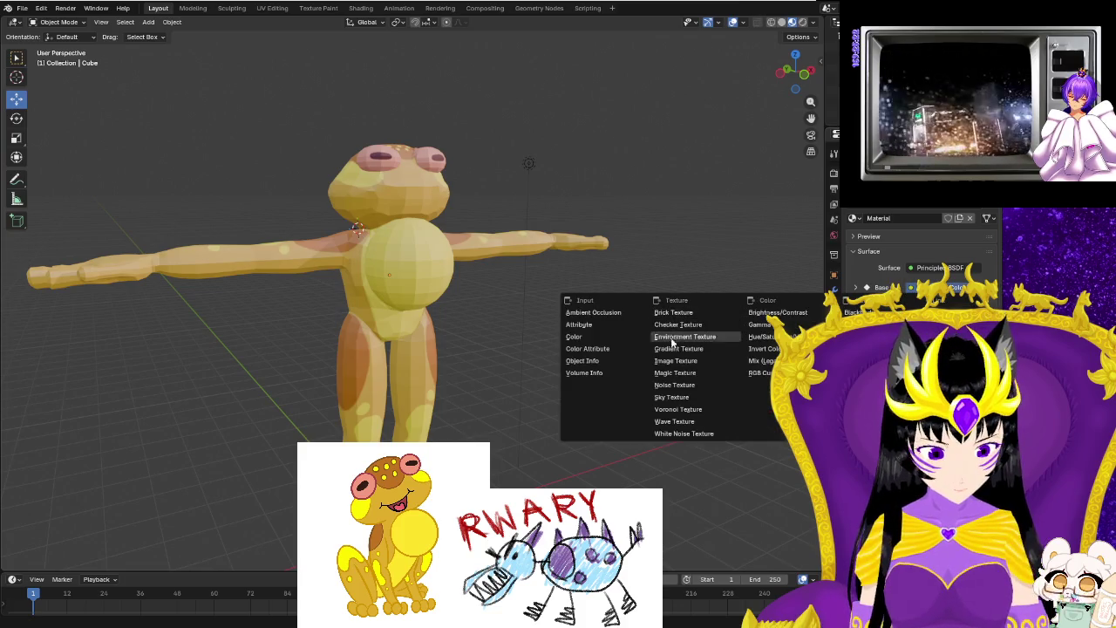
{"action": "left_click", "coordinate": [674, 362]}
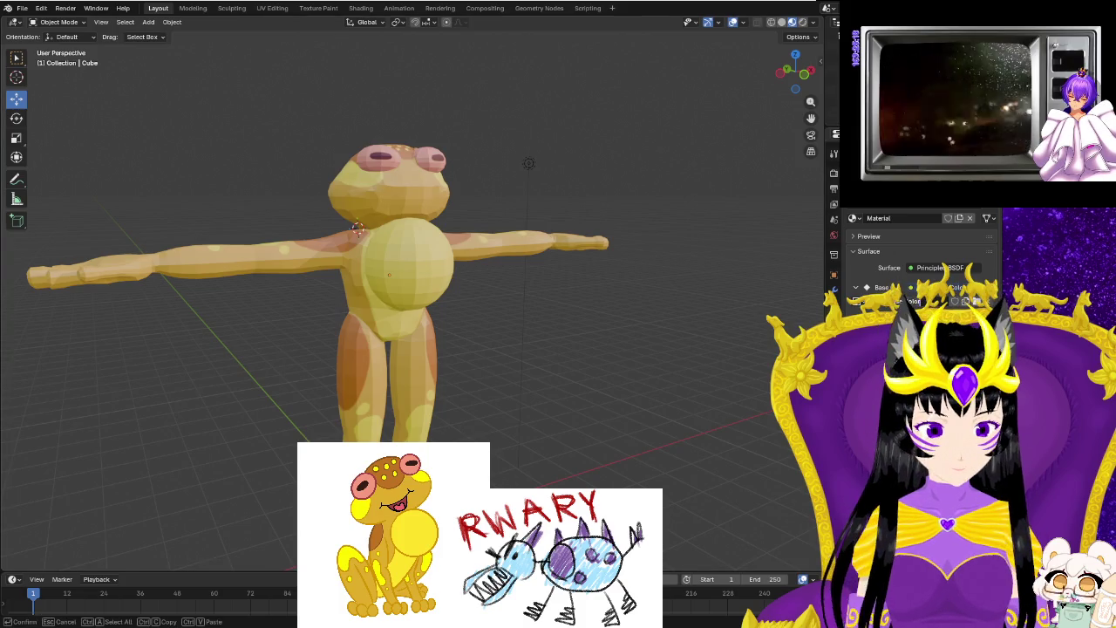
{"action": "left_click", "coordinate": [861, 301]}
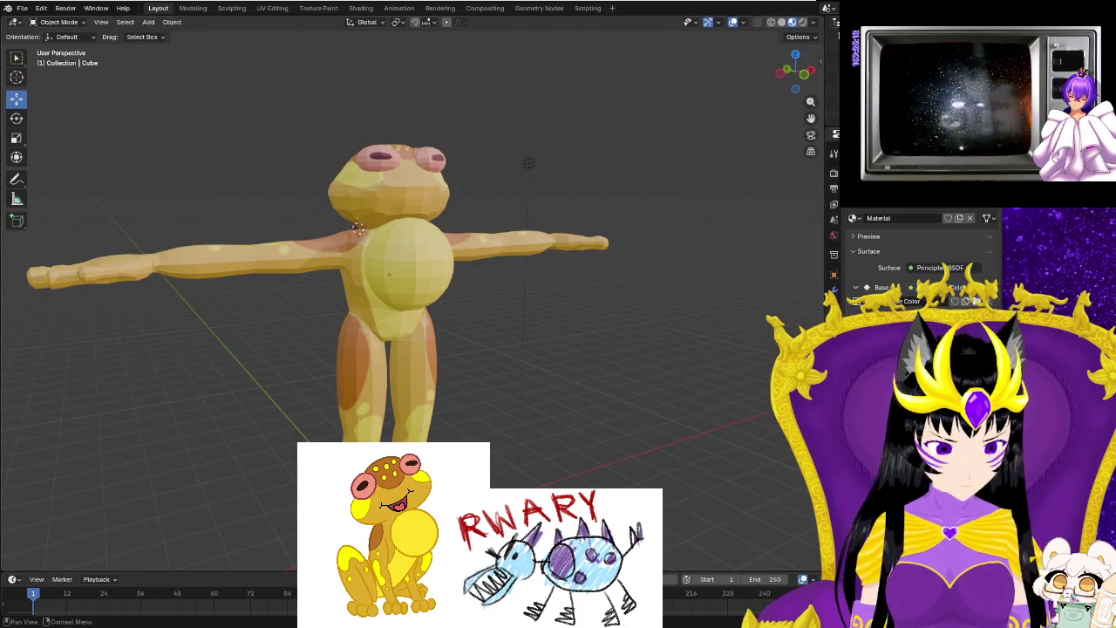
{"action": "mouse_move", "coordinate": [823, 303]}
{"action": "middle_mouse_down"}
{"action": "mouse_move", "coordinate": [691, 337]}
{"action": "mouse_move", "coordinate": [533, 297]}
{"action": "middle_mouse_up"}
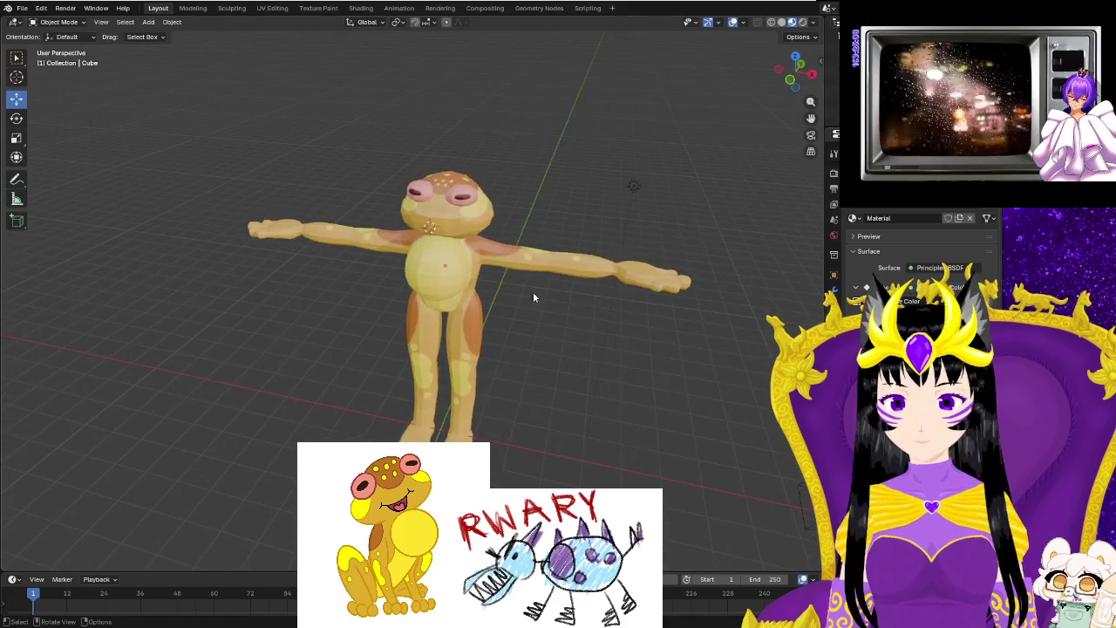
{"action": "left_click", "coordinate": [23, 10]}
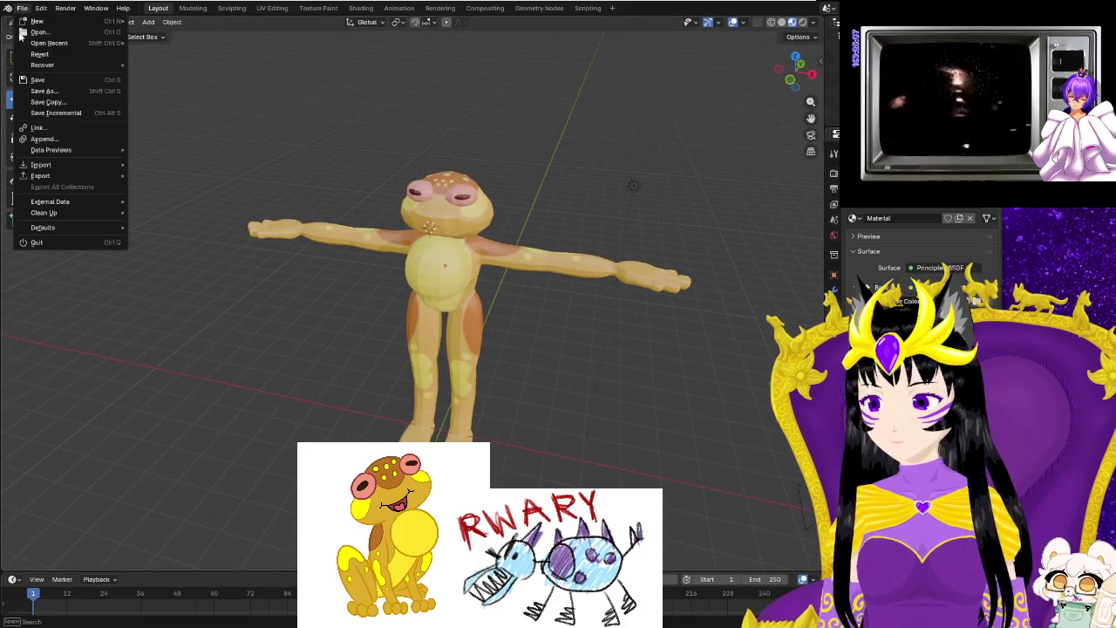
{"action": "left_click", "coordinate": [263, 139]}
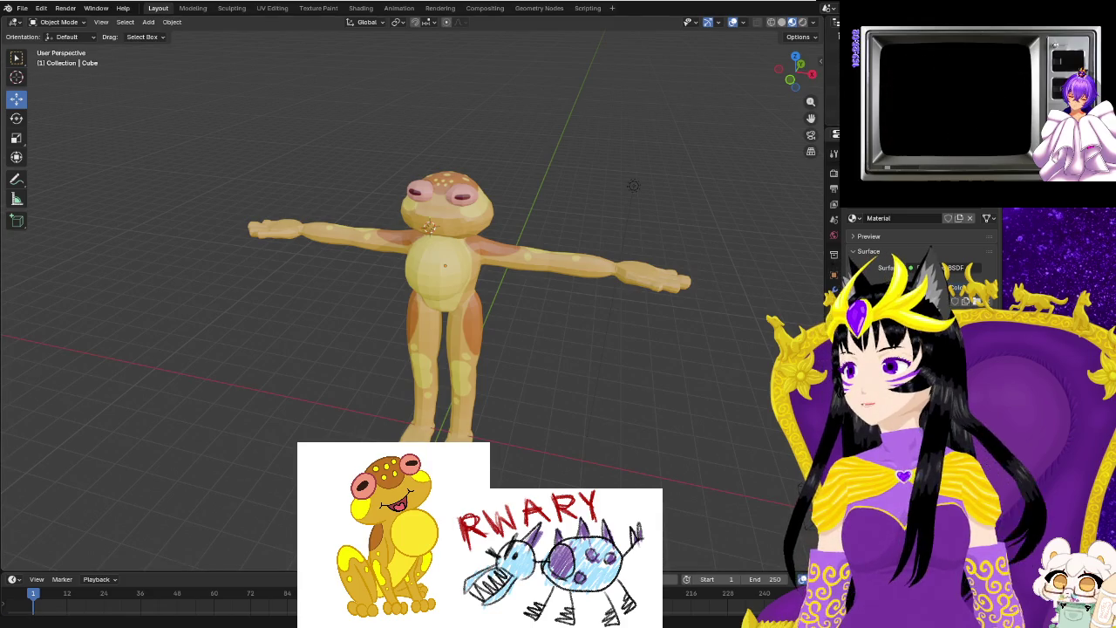
In Chrome, close the YouTube tab, pause Twitch, check Spotify and image tabs, then minimise.
{"action": "key", "text": "alt+Tab"}
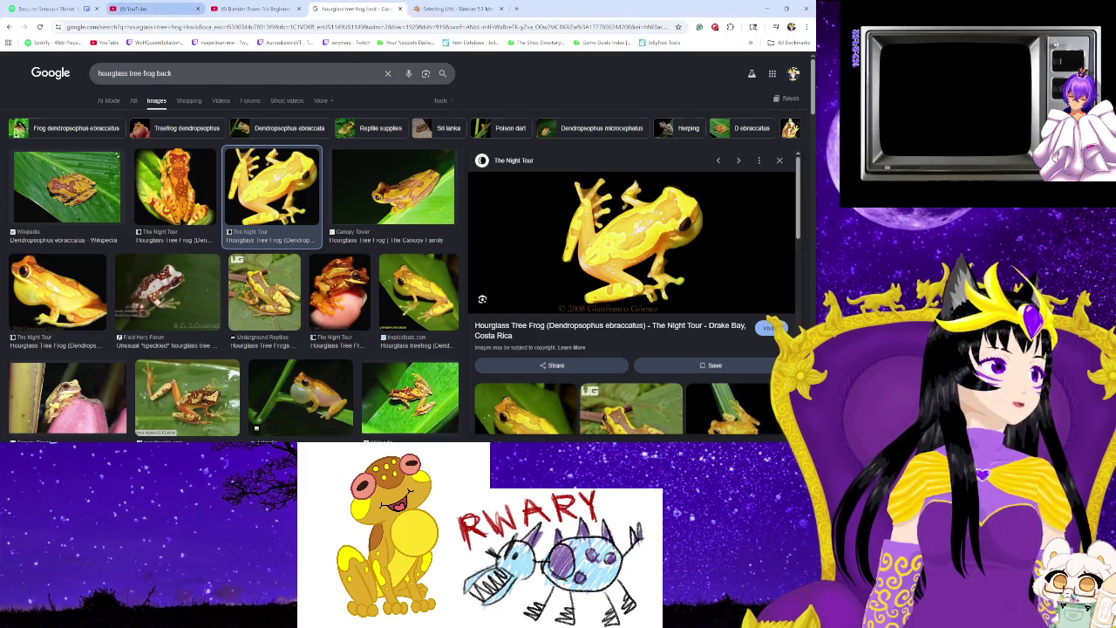
{"action": "key", "text": "ctrl+2"}
{"action": "key", "text": "ctrl+w"}
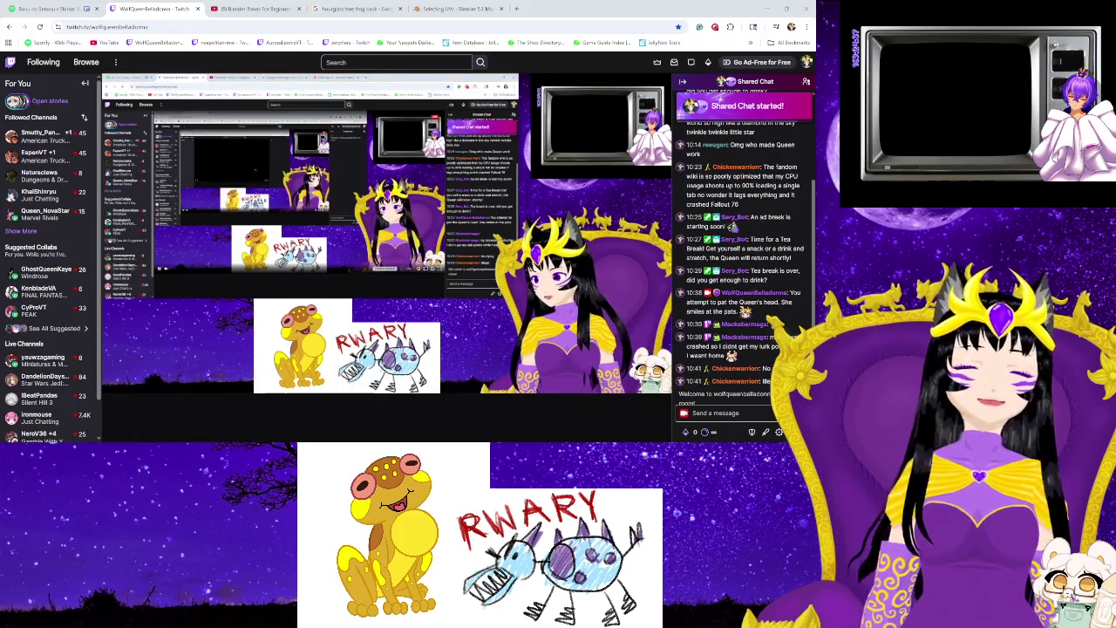
{"action": "mouse_move", "coordinate": [386, 231]}
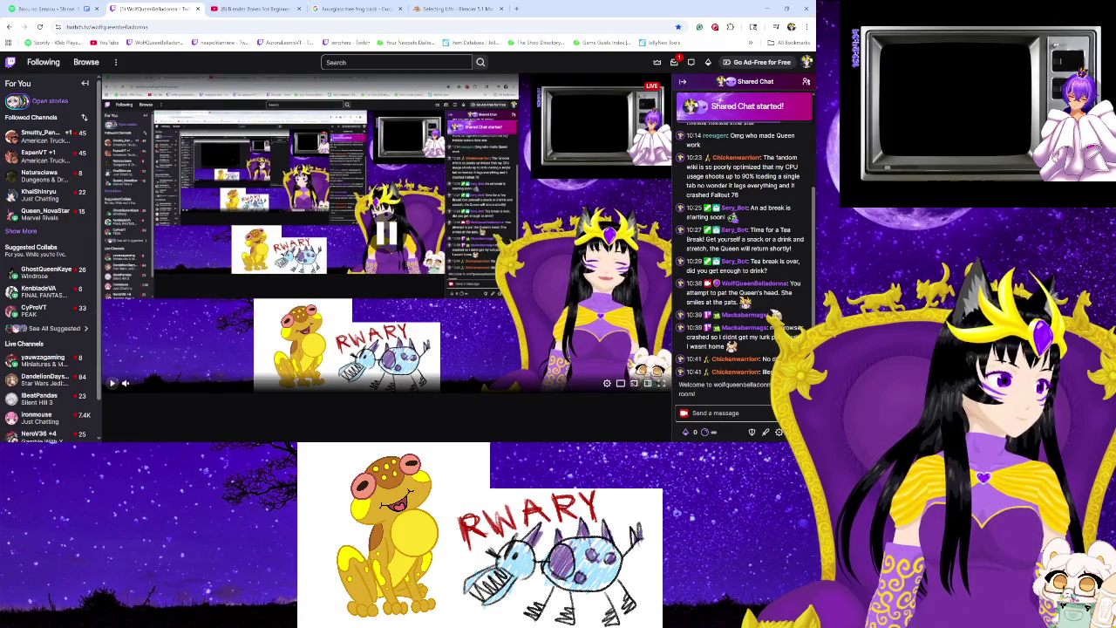
{"action": "key", "text": "space"}
{"action": "left_click", "coordinate": [44, 9]}
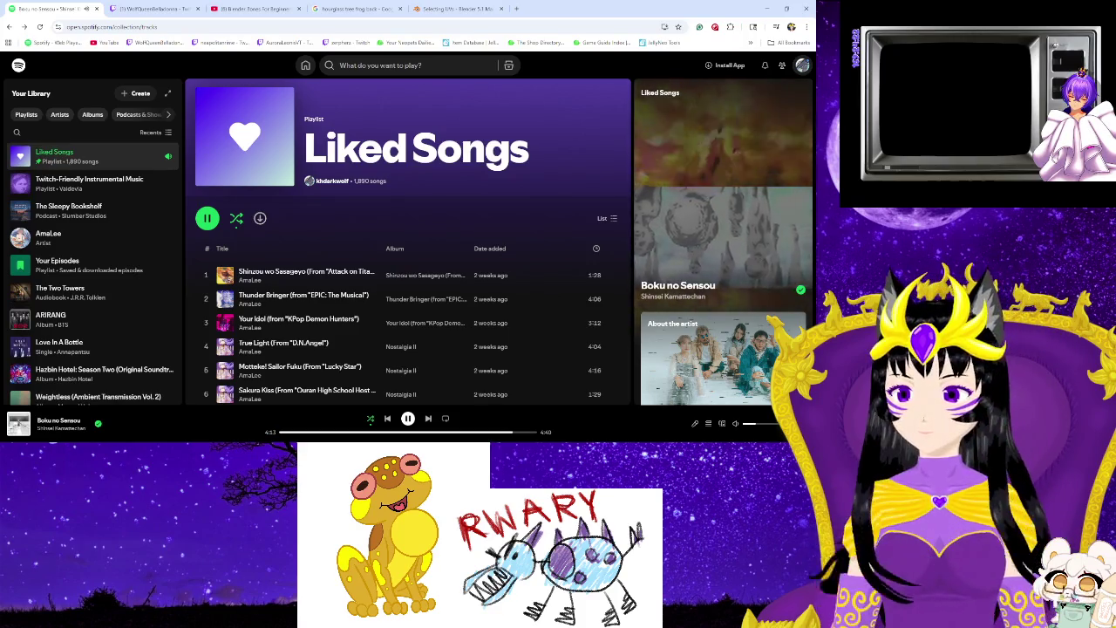
{"action": "key", "text": "ctrl+4"}
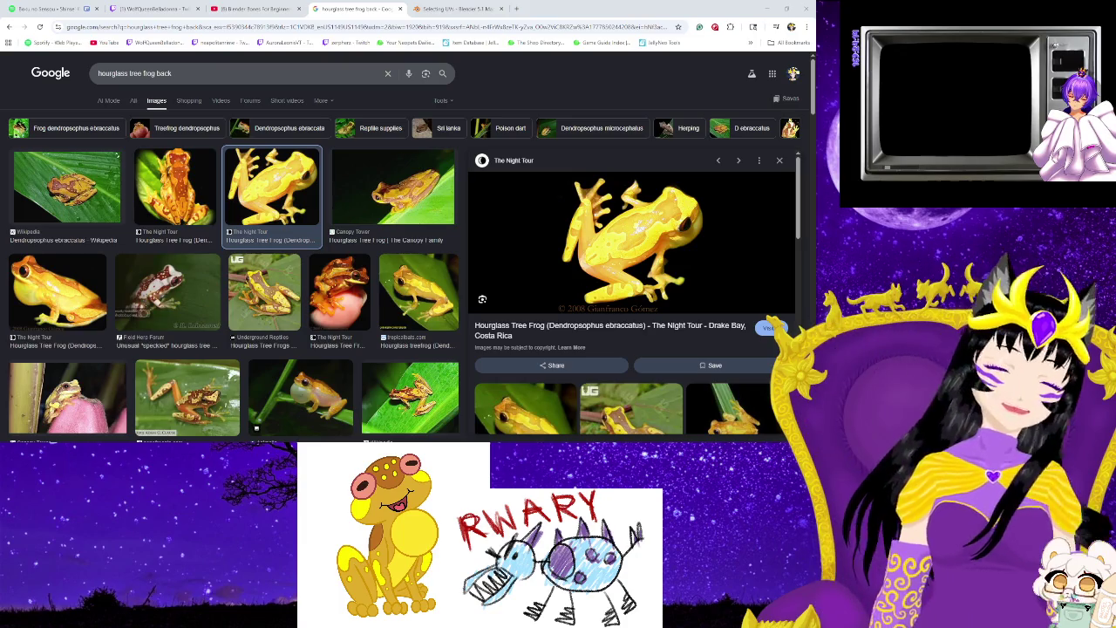
{"action": "left_click", "coordinate": [185, 604]}
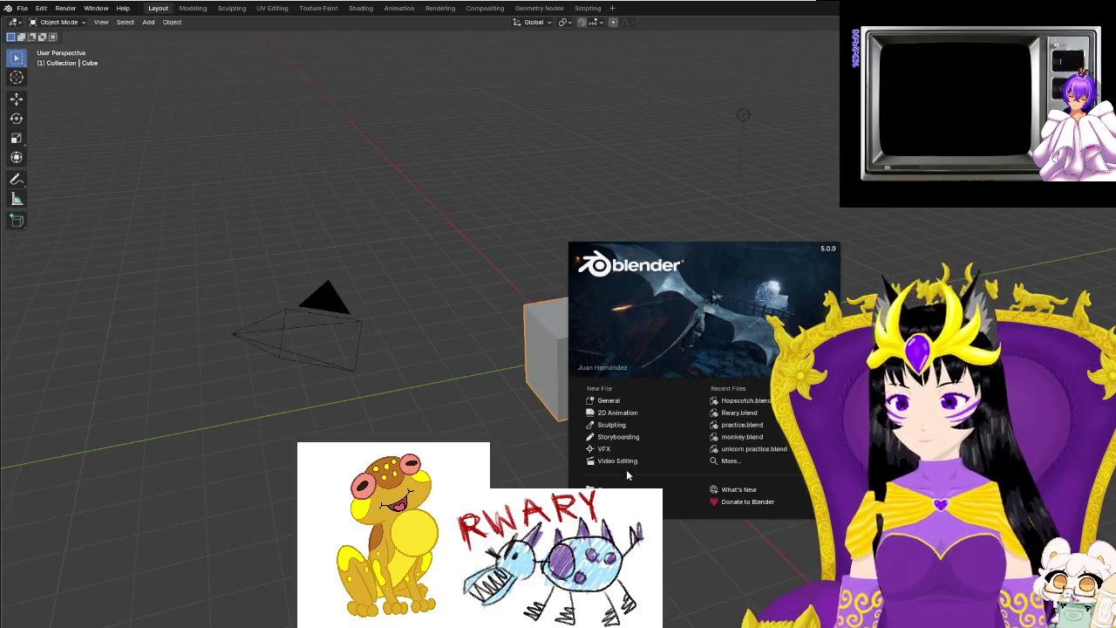
Reopen Hopscotch.blend and start a Wavefront (.obj) export, then return to Blender.
{"action": "left_click", "coordinate": [745, 401]}
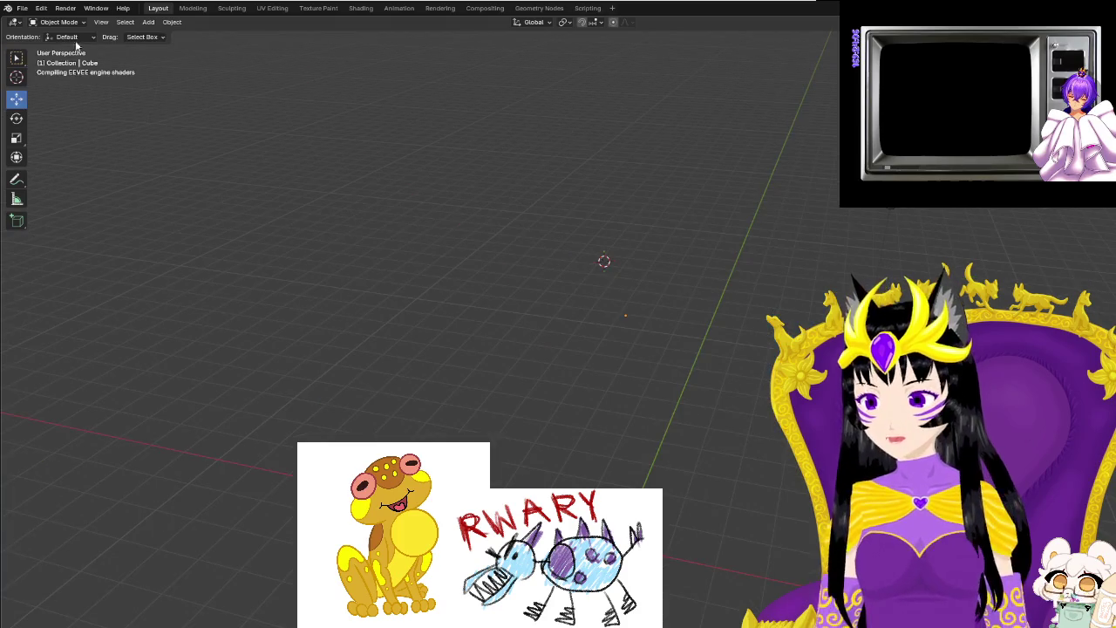
{"action": "left_click", "coordinate": [21, 10]}
{"action": "mouse_move", "coordinate": [40, 175]}
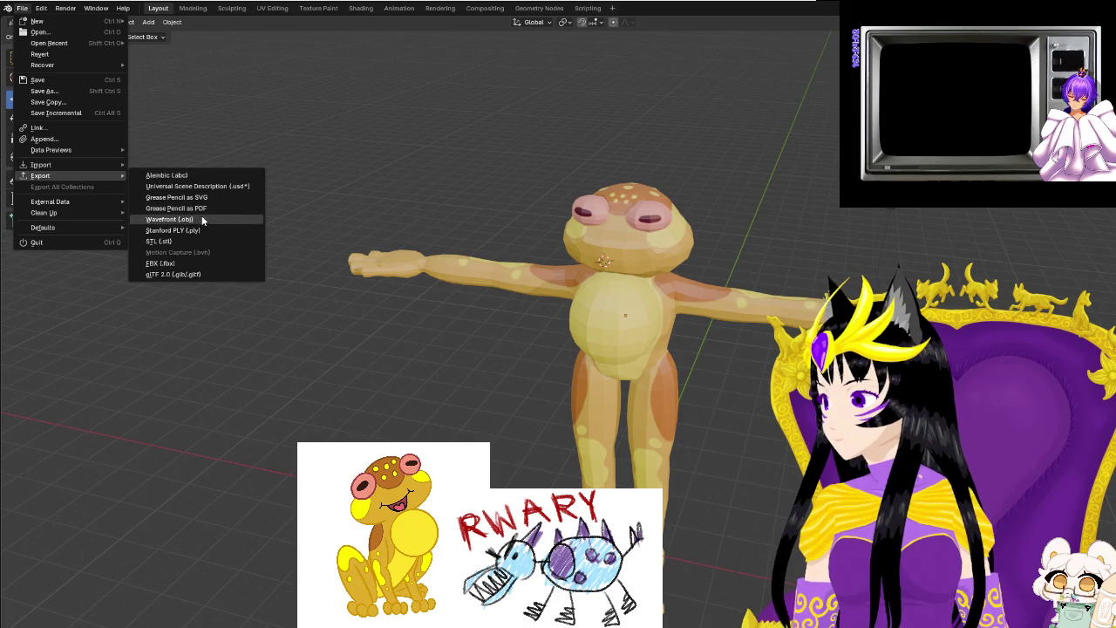
{"action": "left_click", "coordinate": [173, 275]}
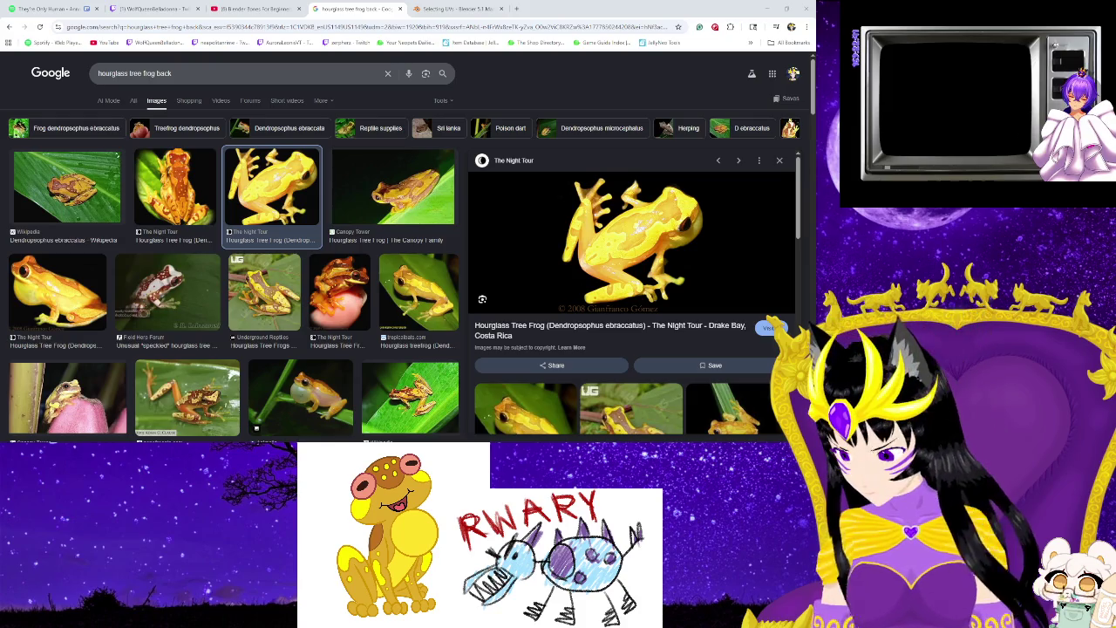
{"action": "key", "text": "alt+Tab"}
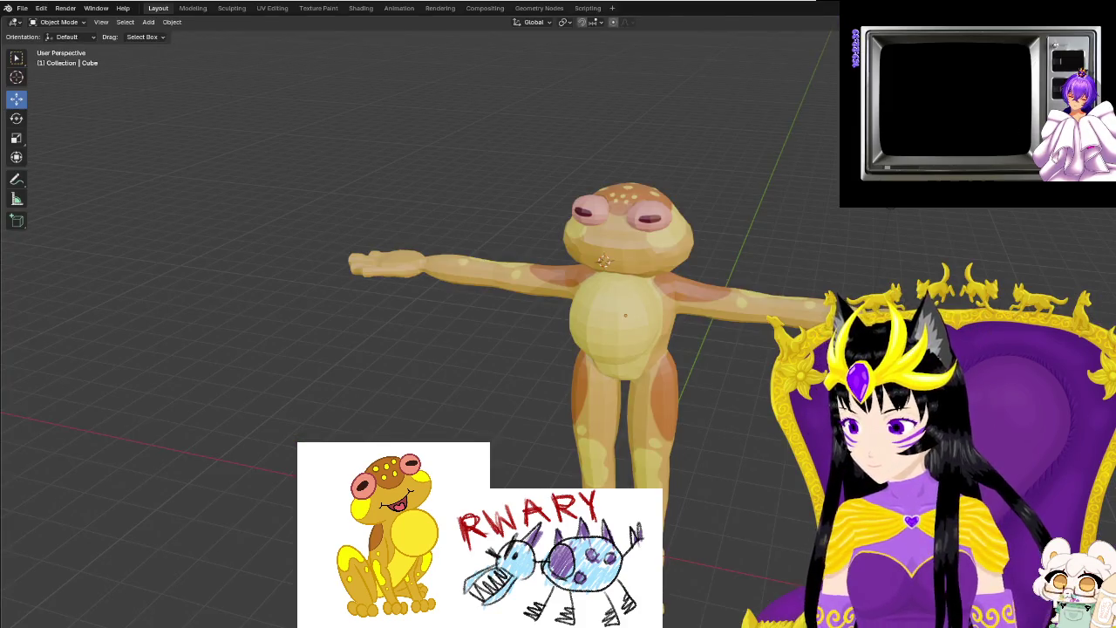
{"action": "left_click", "coordinate": [22, 8]}
{"action": "mouse_move", "coordinate": [53, 175]}
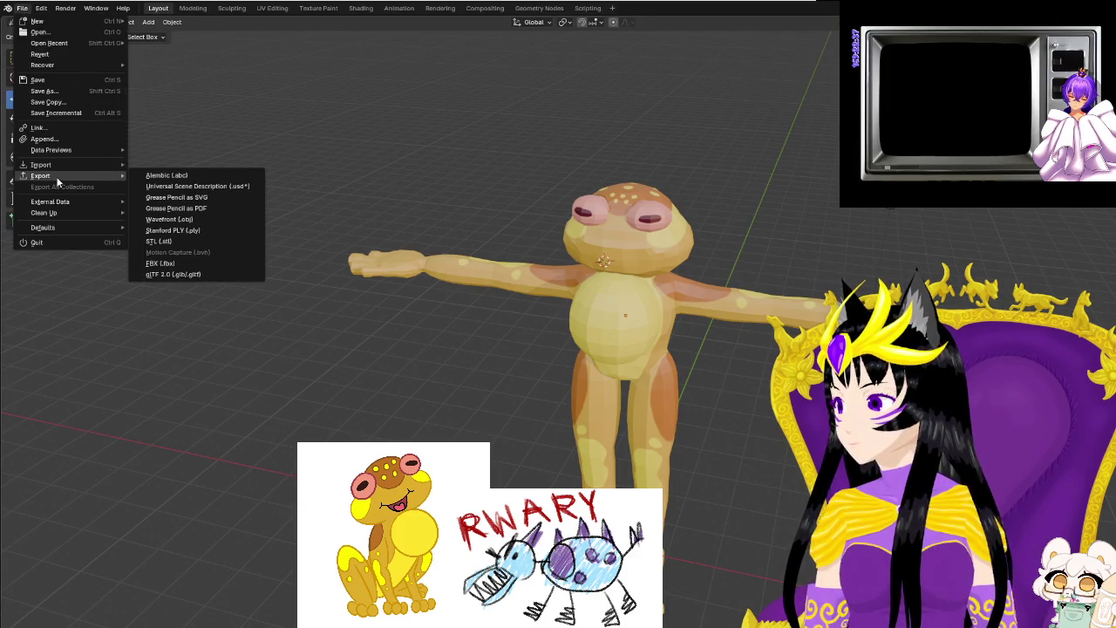
{"action": "left_click", "coordinate": [170, 275]}
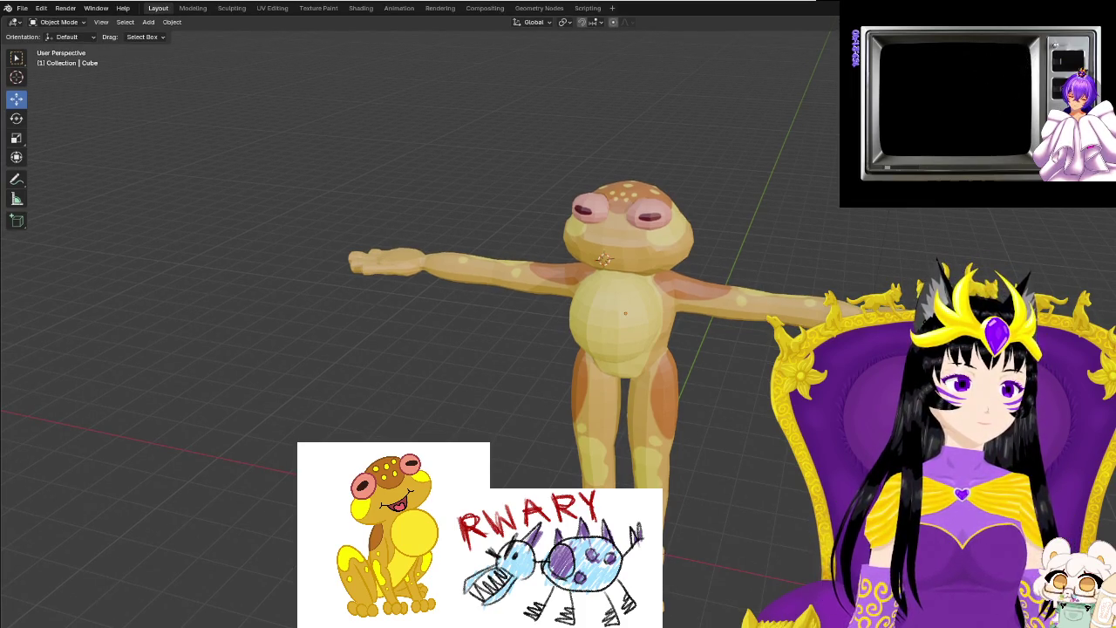
{"action": "middle_click_drag", "start_coordinate": [611, 262], "coordinate": [635, 244]}
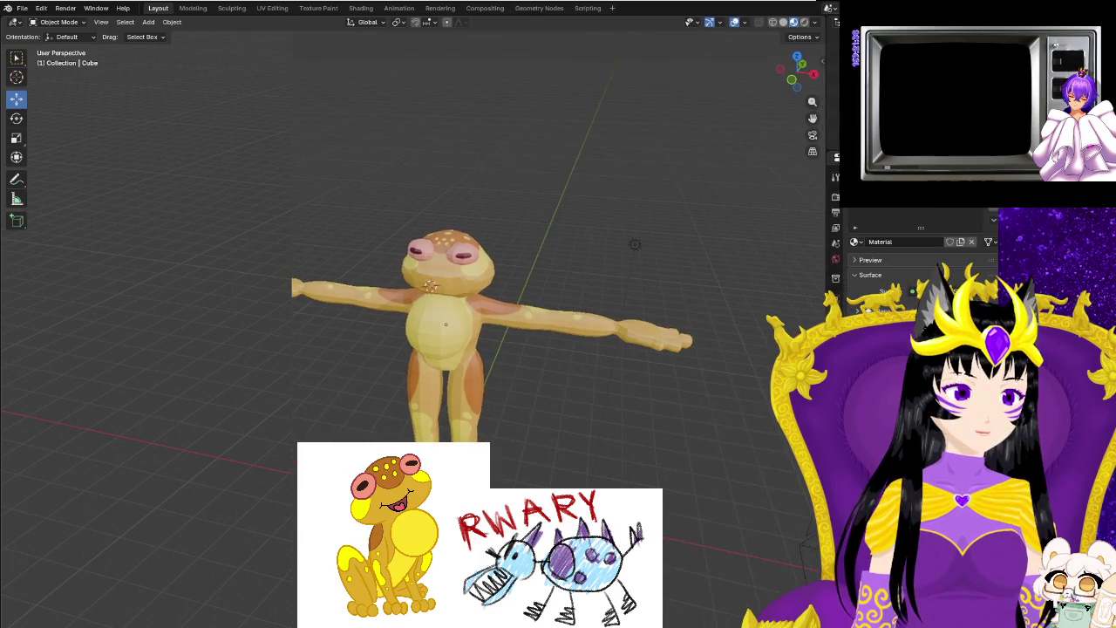
Widen the Outliner and Properties area beside a narrower 3D viewport.
{"action": "left_click_drag", "start_coordinate": [827, 22], "coordinate": [778, 22]}
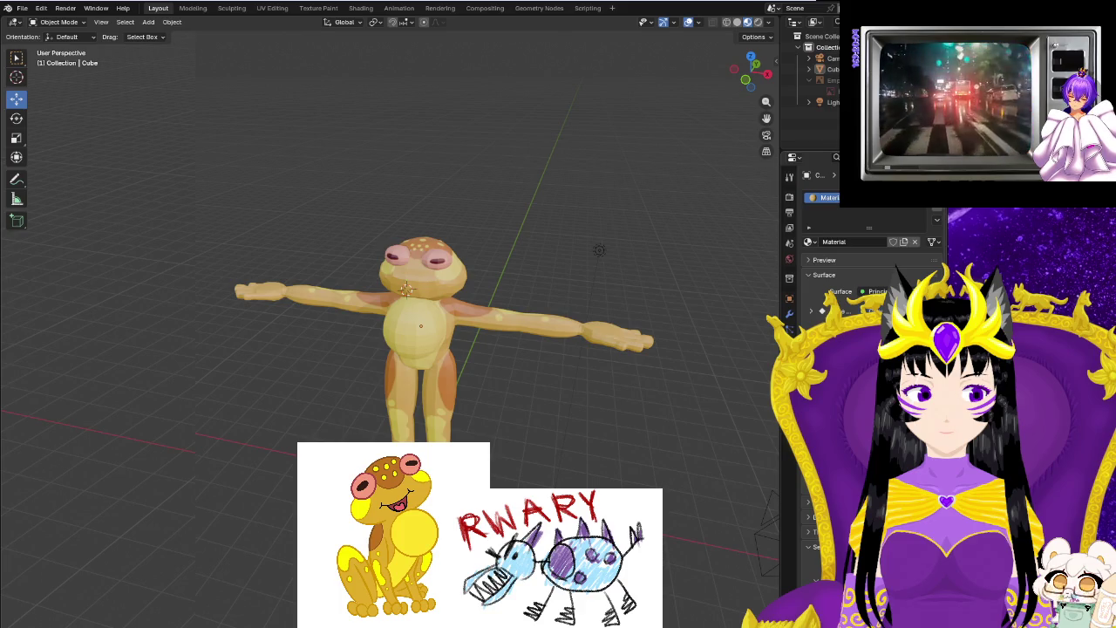
Check the Object Data and Material tabs, then view the X-axis Mirror modifier.
{"action": "left_click", "coordinate": [789, 376]}
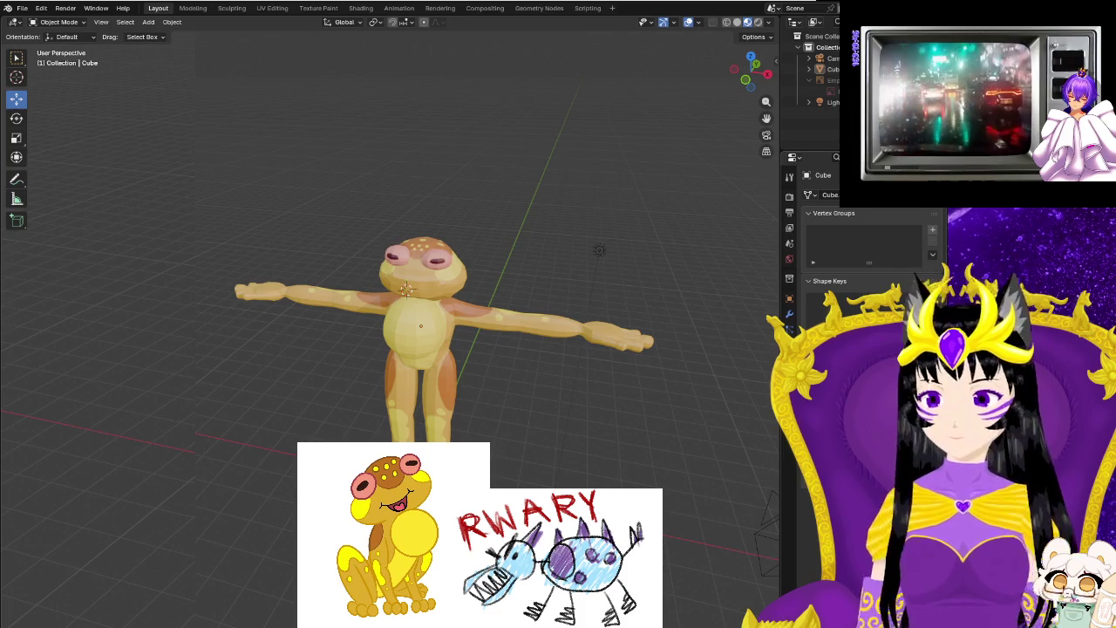
{"action": "left_click", "coordinate": [789, 392]}
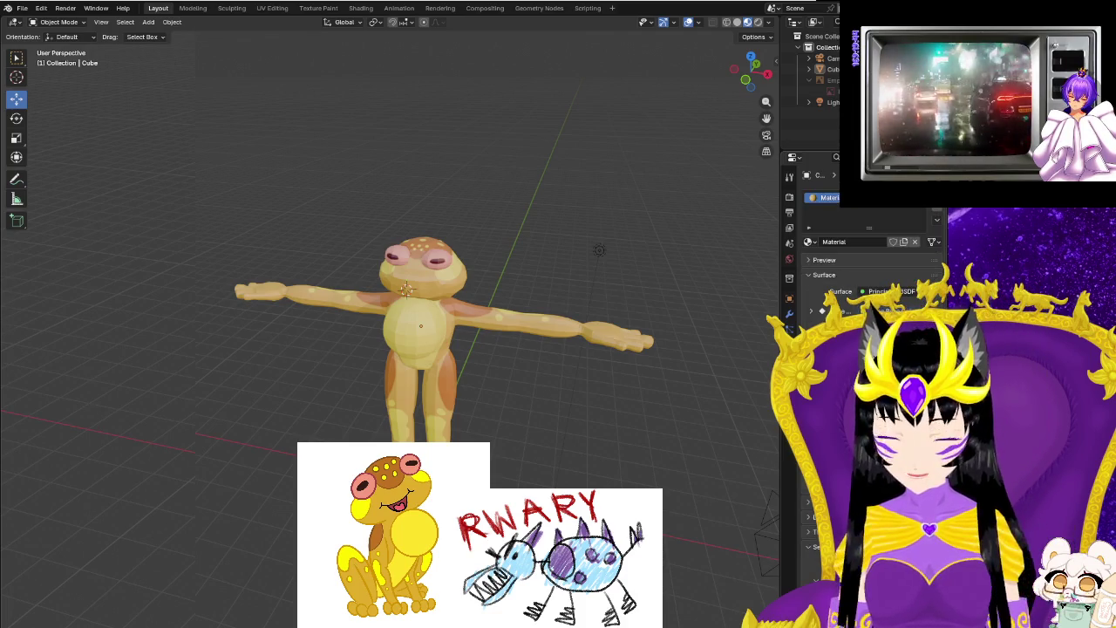
{"action": "left_click", "coordinate": [788, 319]}
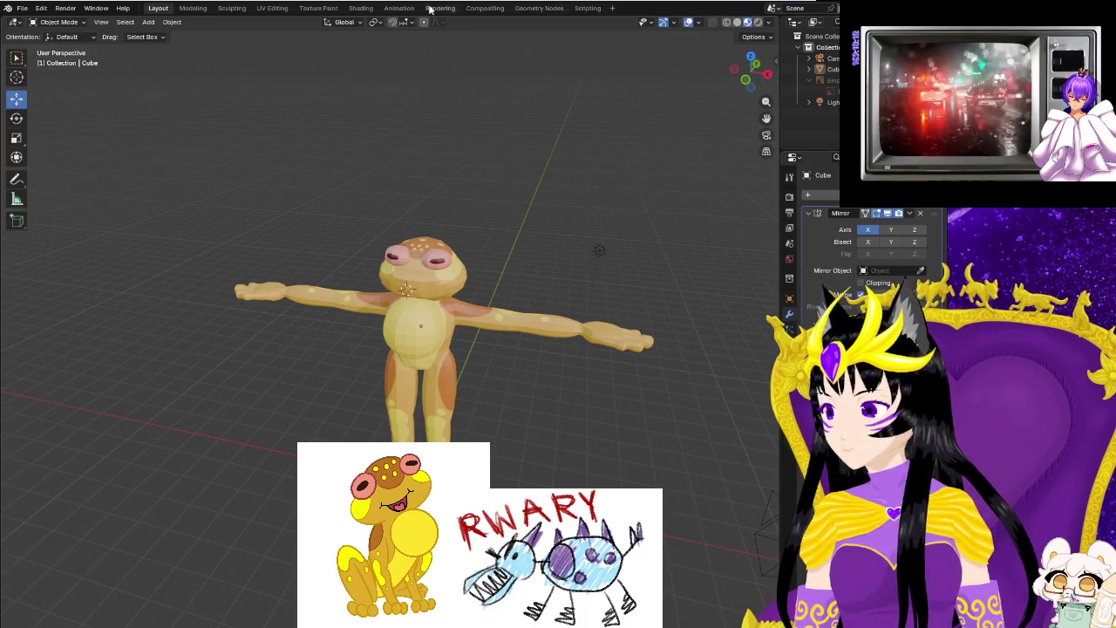
{"action": "left_click", "coordinate": [22, 8]}
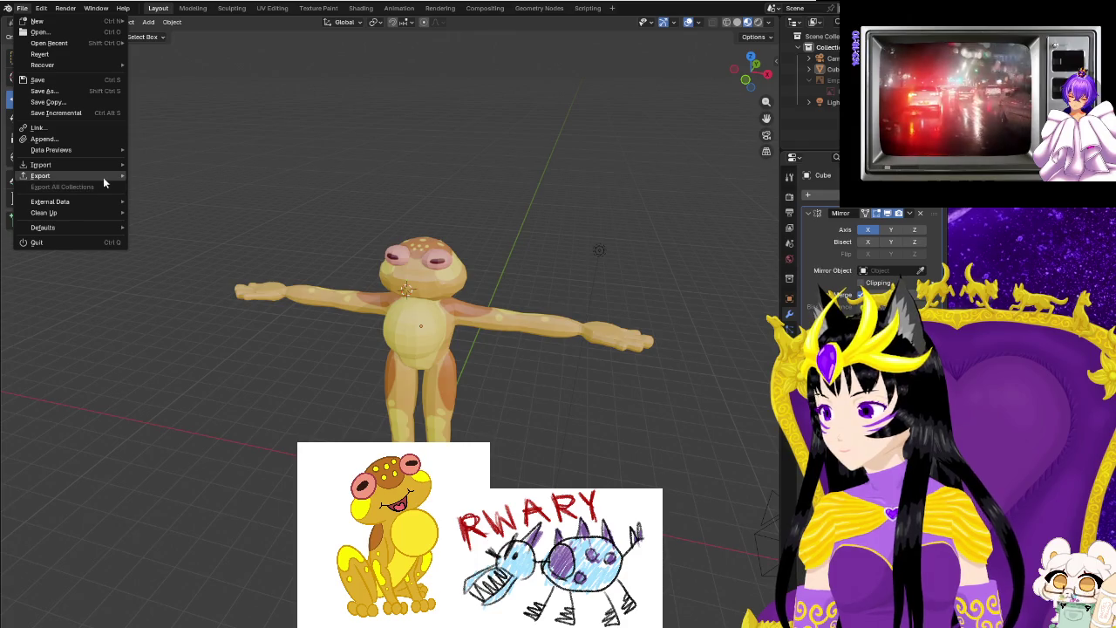
{"action": "mouse_move", "coordinate": [41, 175]}
{"action": "left_click", "coordinate": [195, 276]}
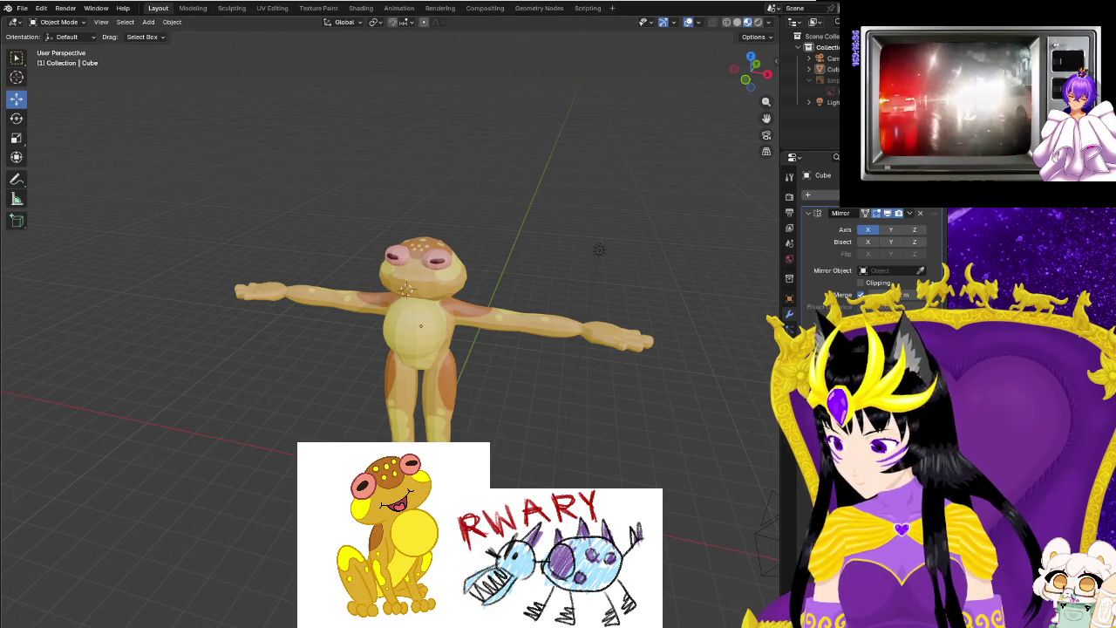
{"action": "left_click", "coordinate": [21, 8]}
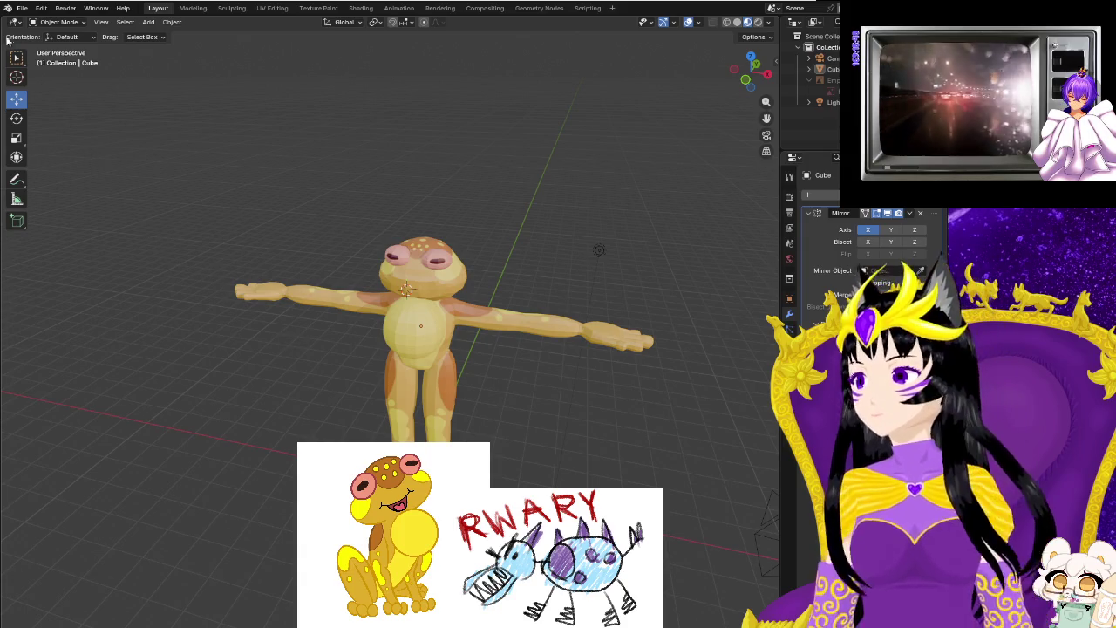
Show the File menu's save, import and export commands.
{"action": "left_click", "coordinate": [18, 8]}
{"action": "mouse_move", "coordinate": [40, 175]}
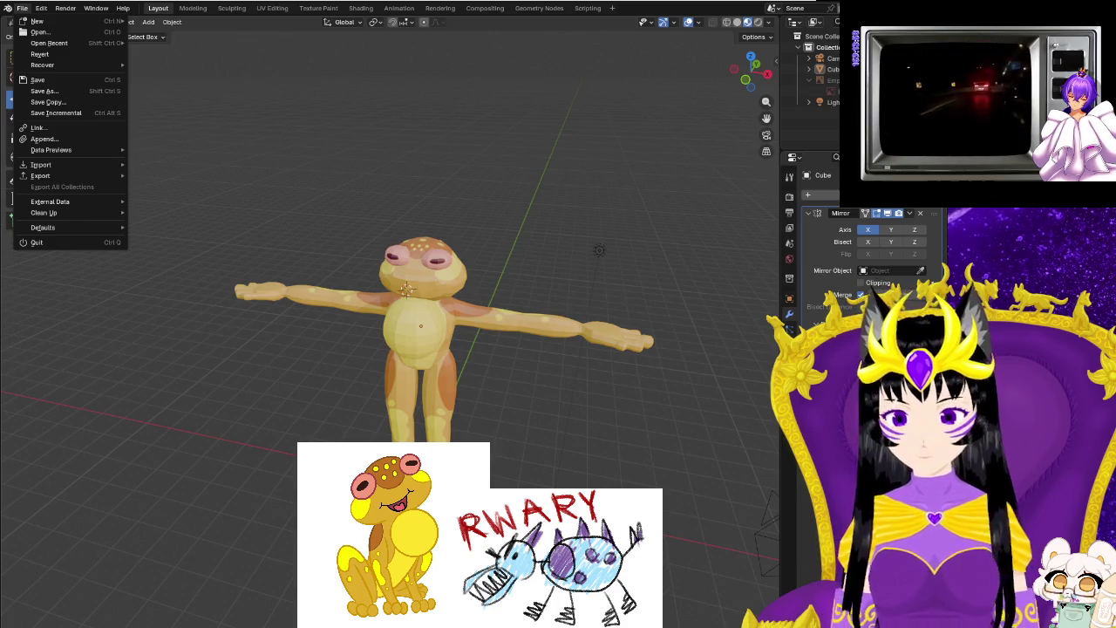
Apply the frog's scale, apply transforms to all objects, deselect, and view export formats.
{"action": "key", "text": "Escape"}
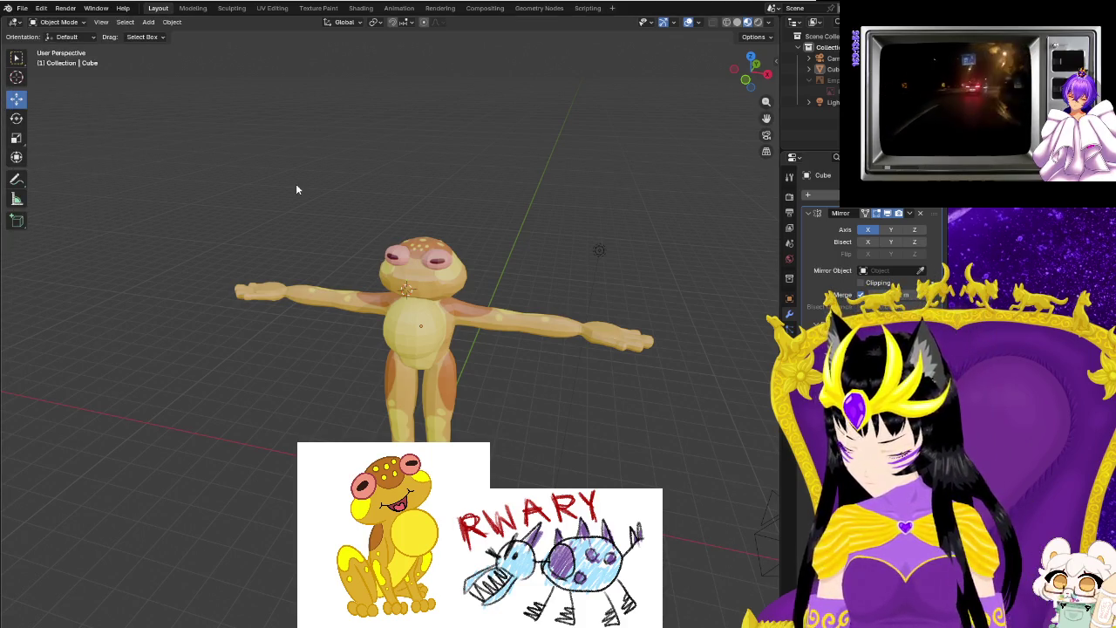
{"action": "key", "text": "ctrl+a"}
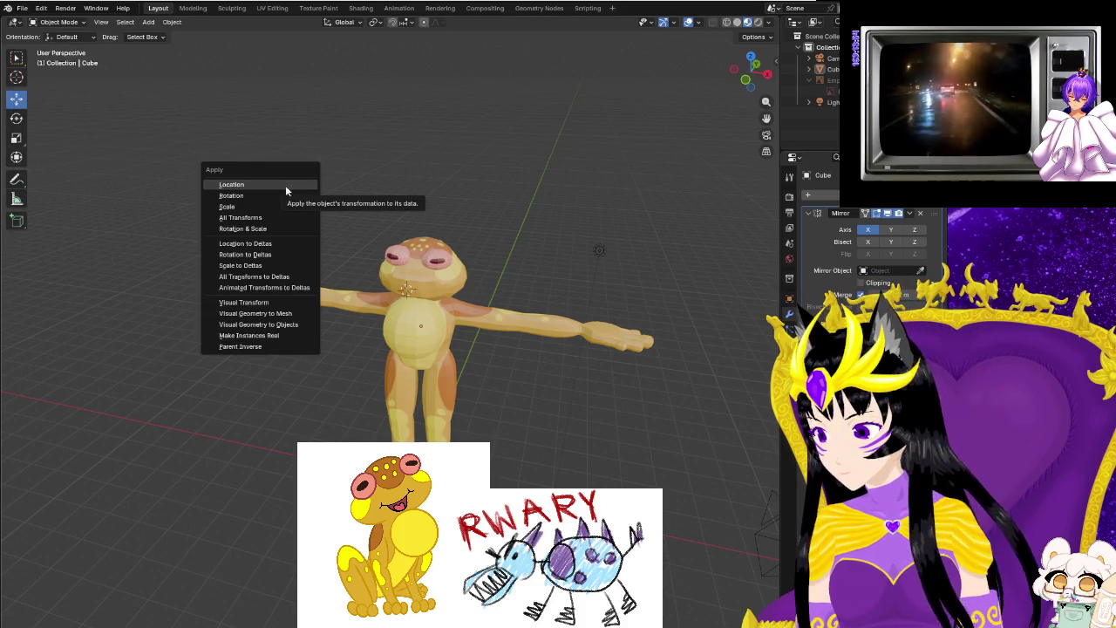
{"action": "left_click", "coordinate": [231, 206]}
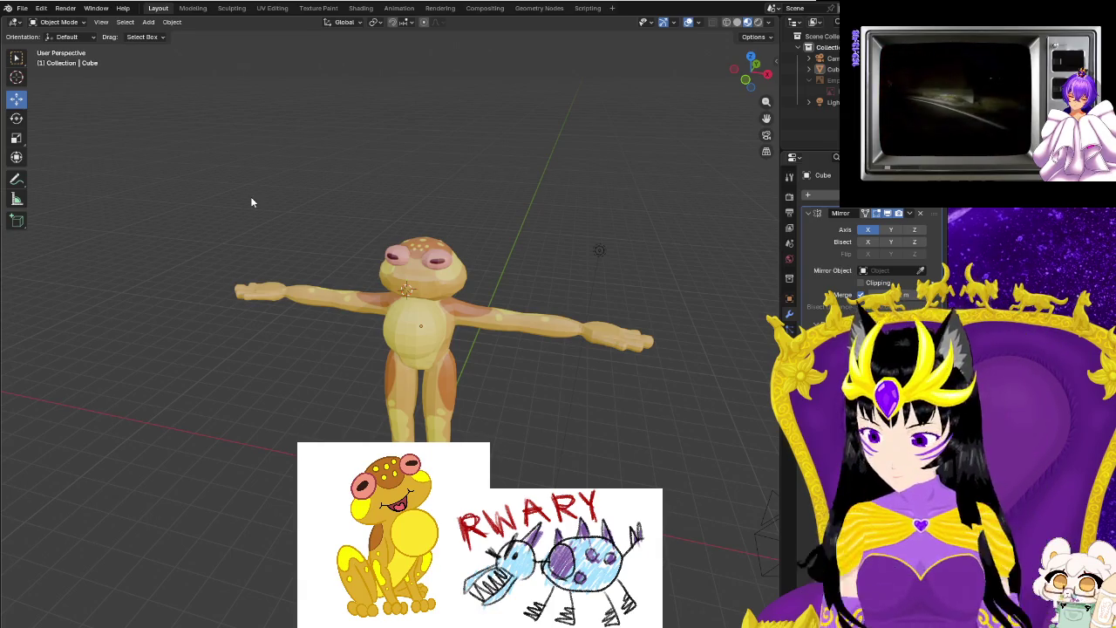
{"action": "key", "text": "a"}
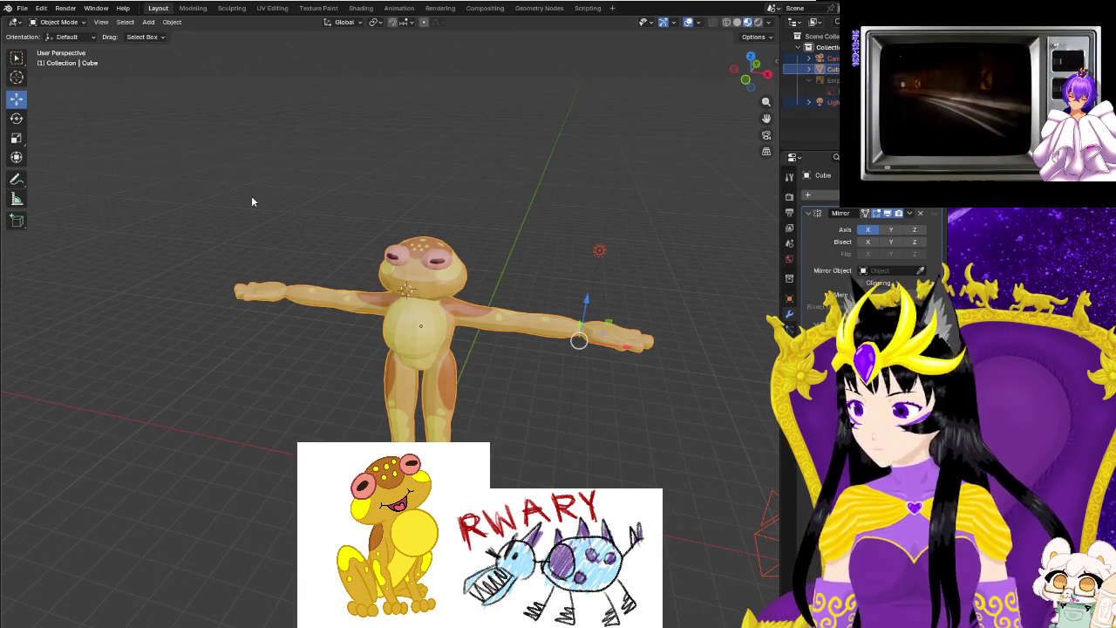
{"action": "key", "text": "ctrl+a"}
{"action": "left_click", "coordinate": [251, 201]}
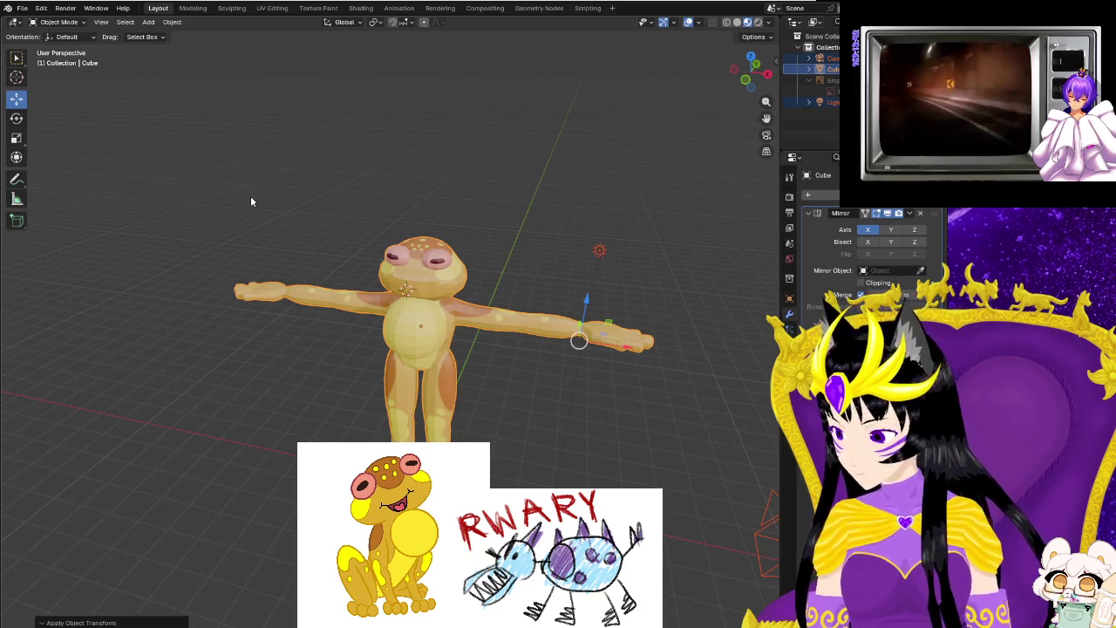
{"action": "key", "text": "alt+a"}
{"action": "left_click", "coordinate": [21, 8]}
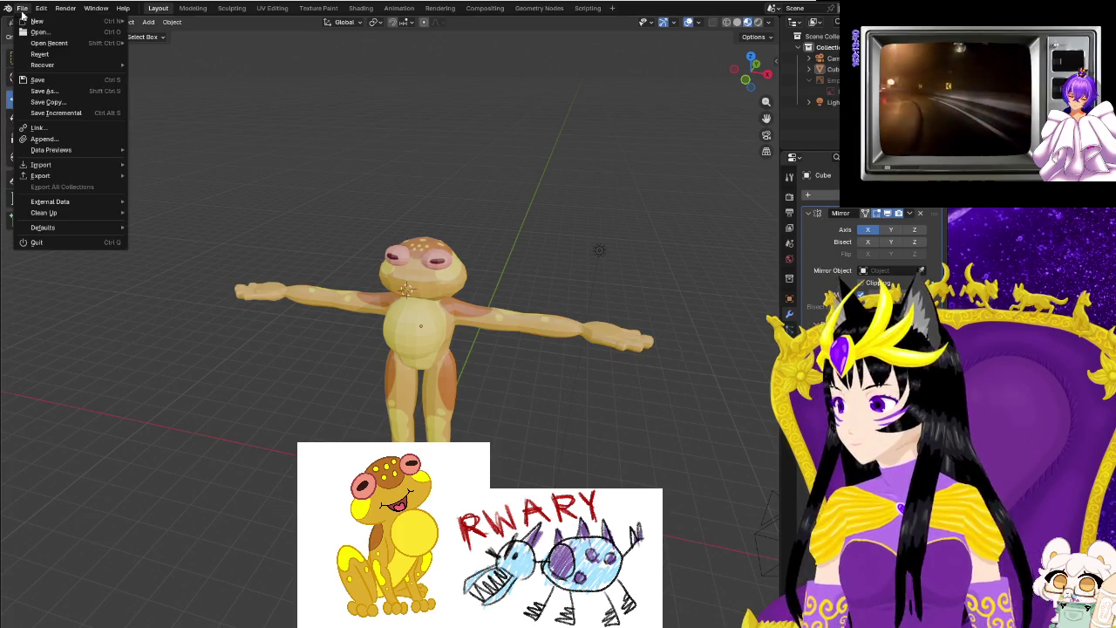
{"action": "mouse_move", "coordinate": [40, 176]}
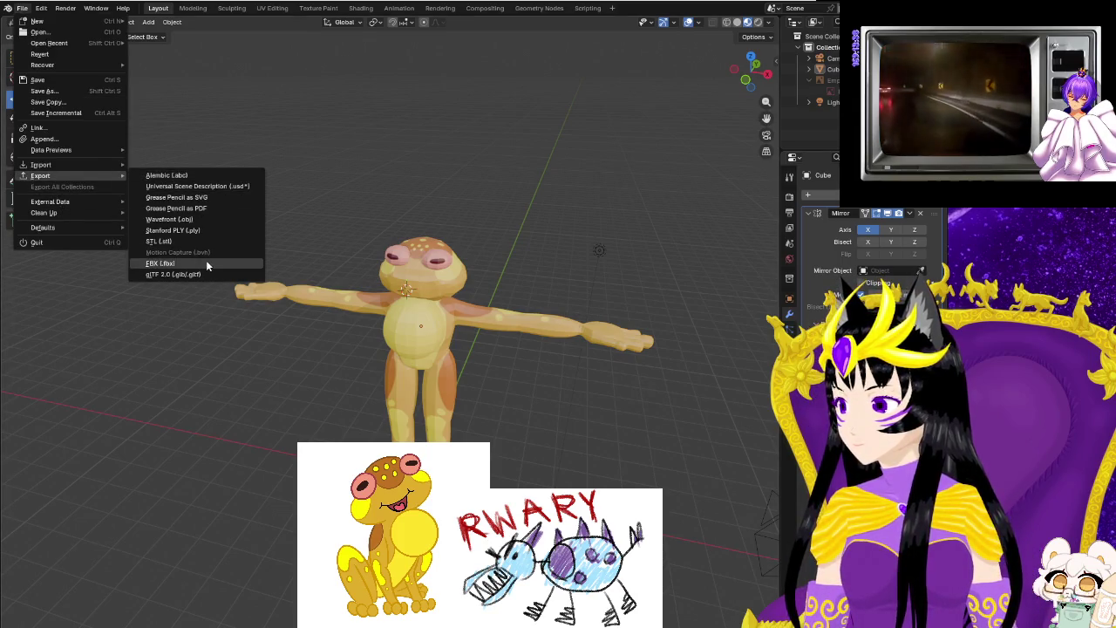
Dismiss the File > Export formats list without exporting the frog model.
{"action": "left_click", "coordinate": [235, 286]}
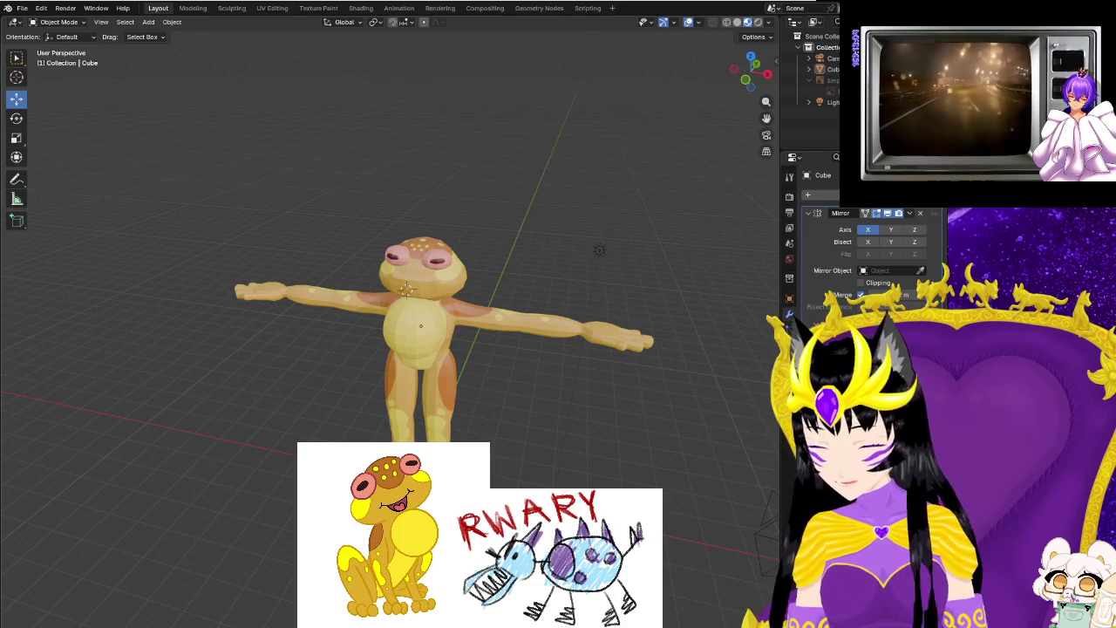
{"action": "left_click", "coordinate": [22, 8]}
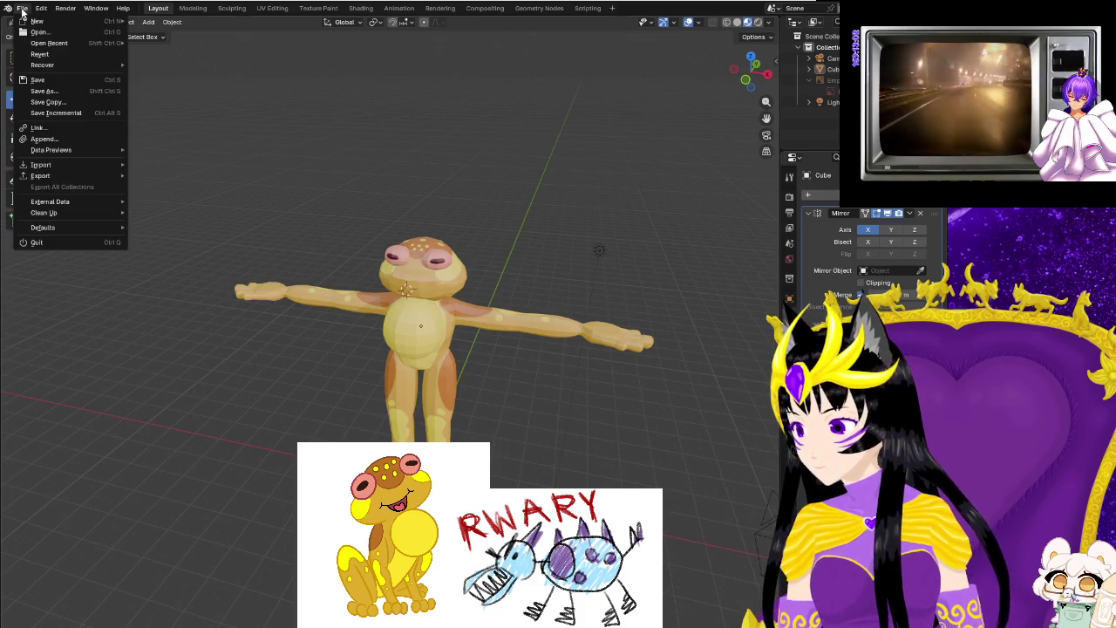
{"action": "left_click", "coordinate": [55, 78]}
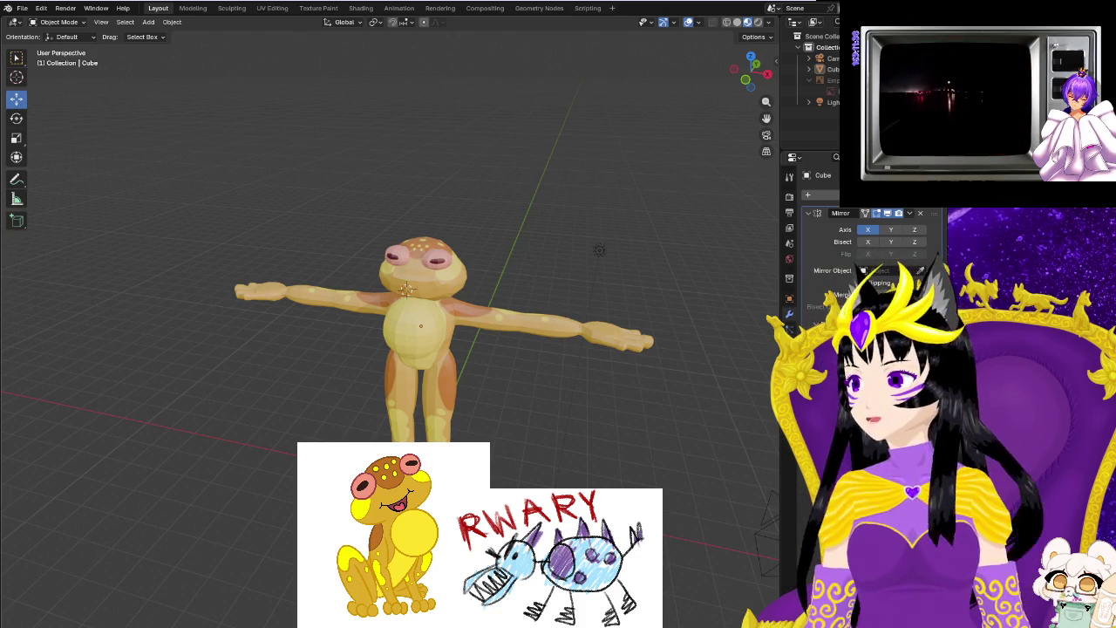
{"action": "left_click", "coordinate": [22, 8]}
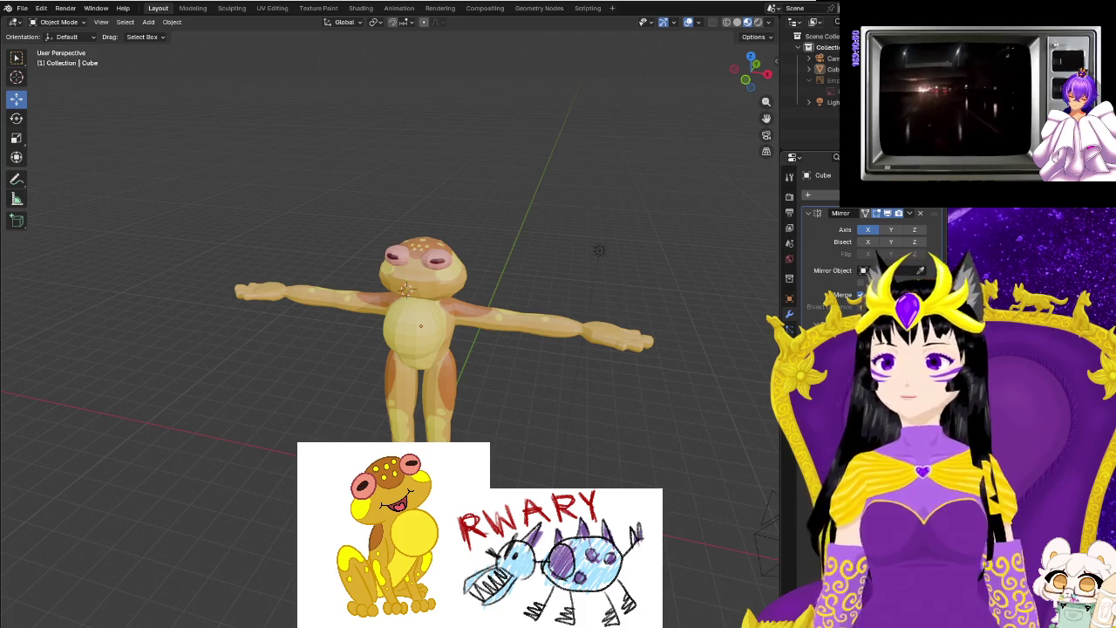
{"action": "left_click", "coordinate": [20, 10]}
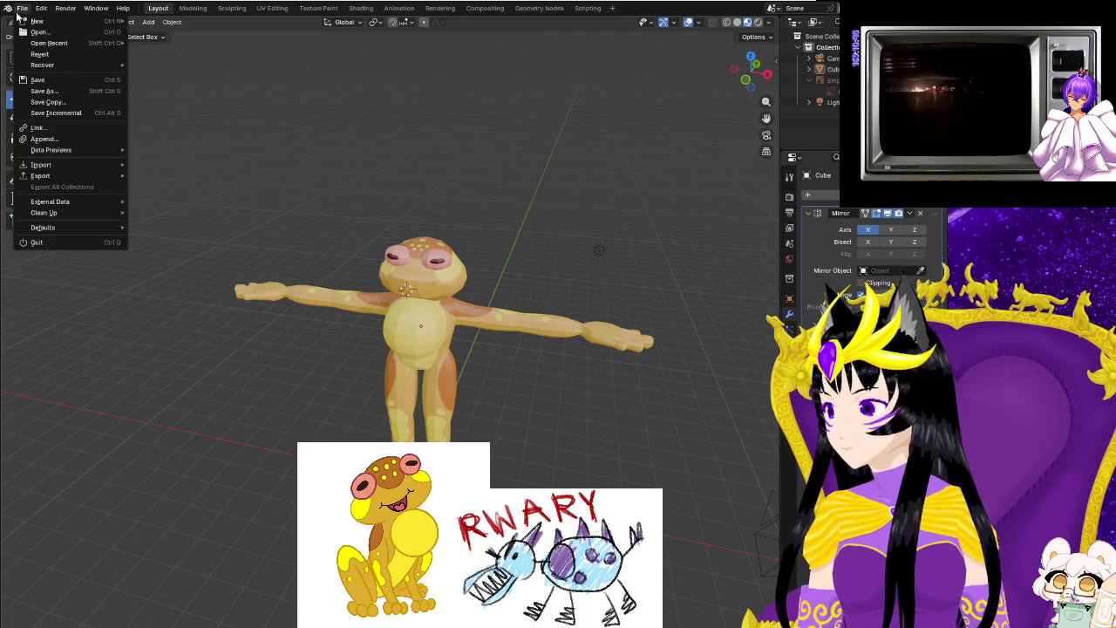
{"action": "mouse_move", "coordinate": [53, 165]}
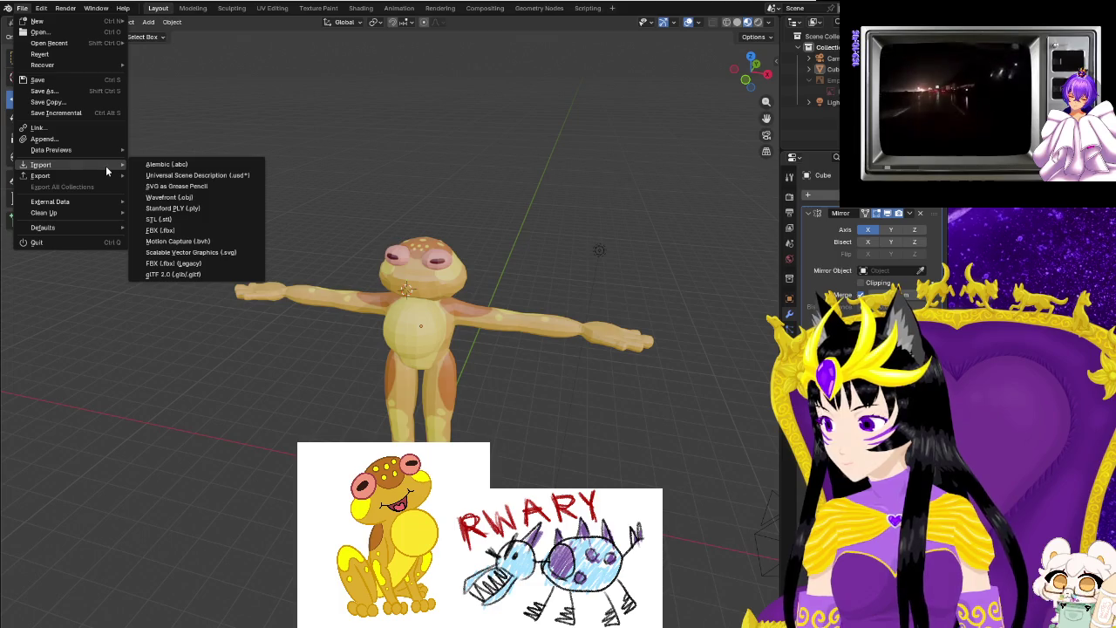
{"action": "left_click", "coordinate": [188, 265]}
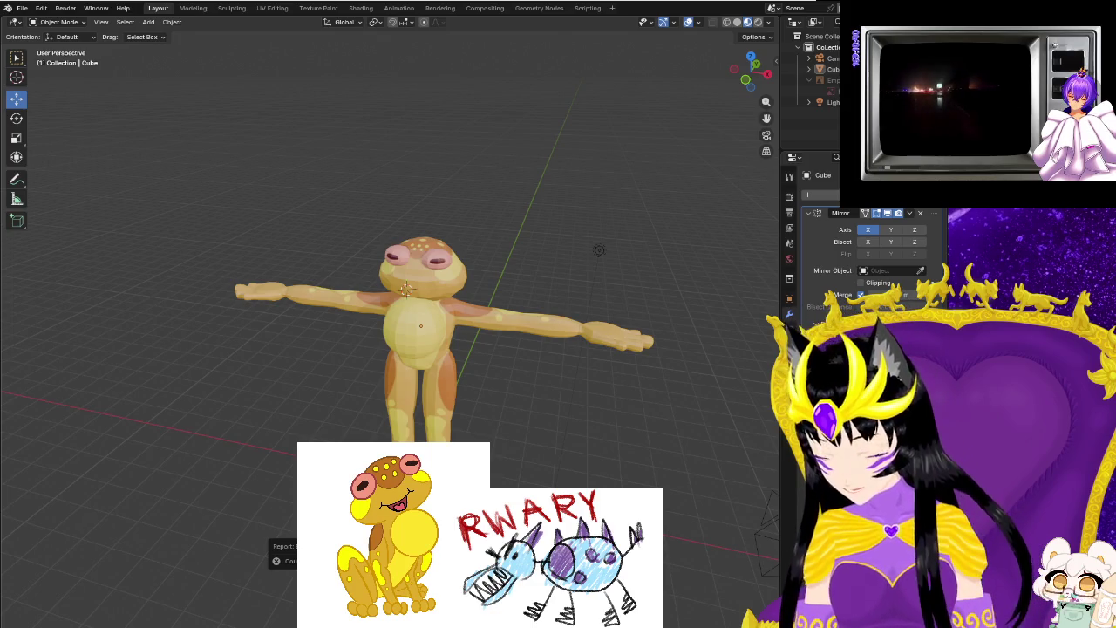
{"action": "left_click", "coordinate": [22, 10]}
{"action": "mouse_move", "coordinate": [41, 176]}
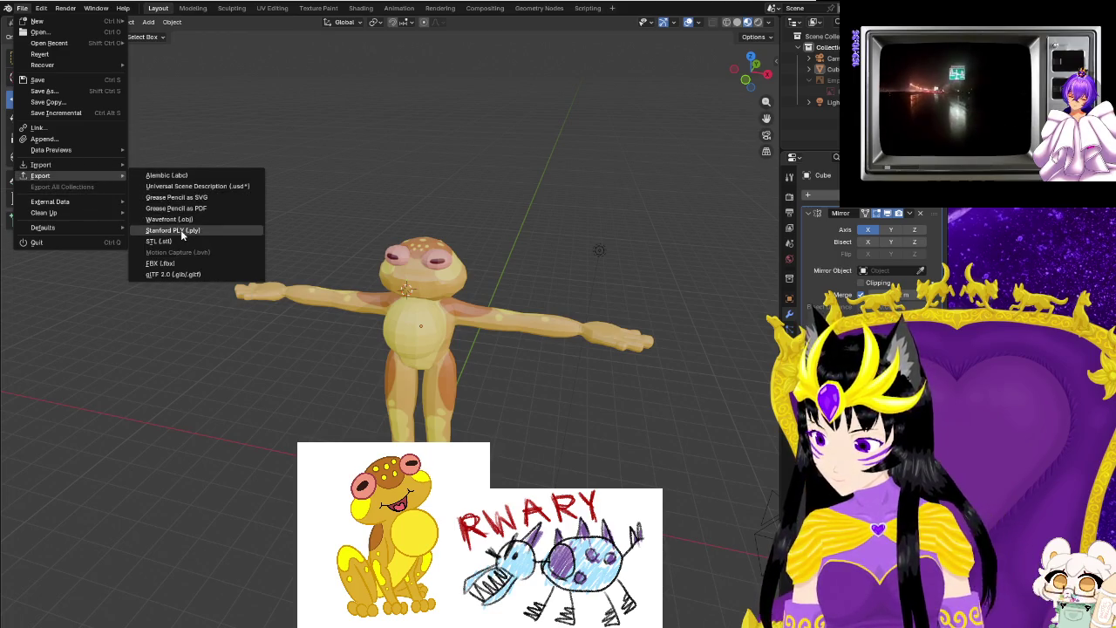
{"action": "left_click", "coordinate": [203, 218]}
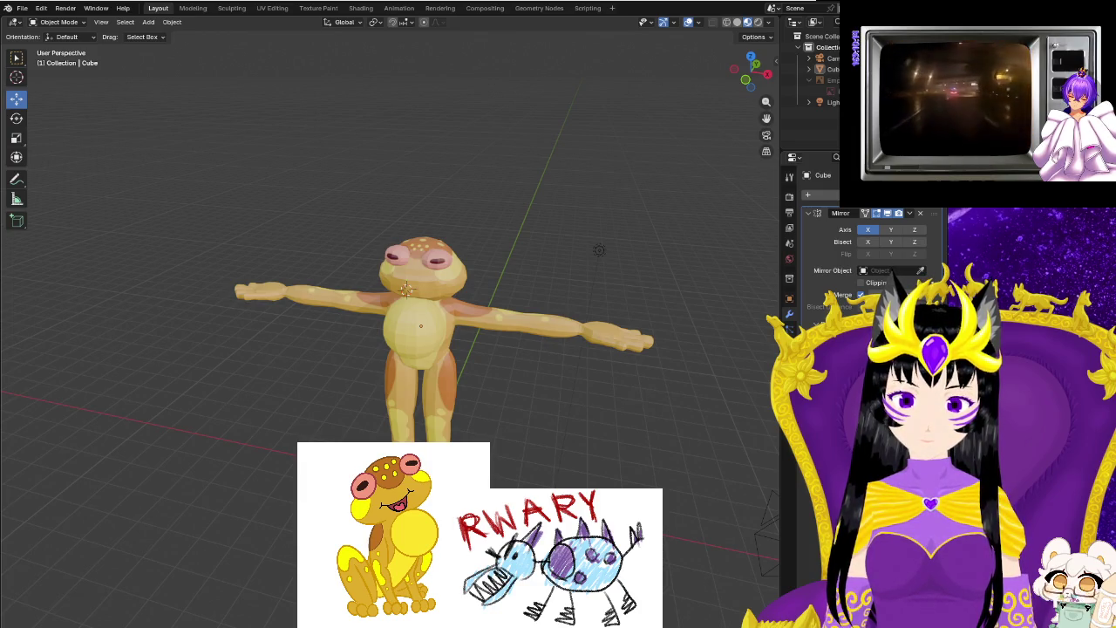
{"action": "left_click", "coordinate": [22, 7]}
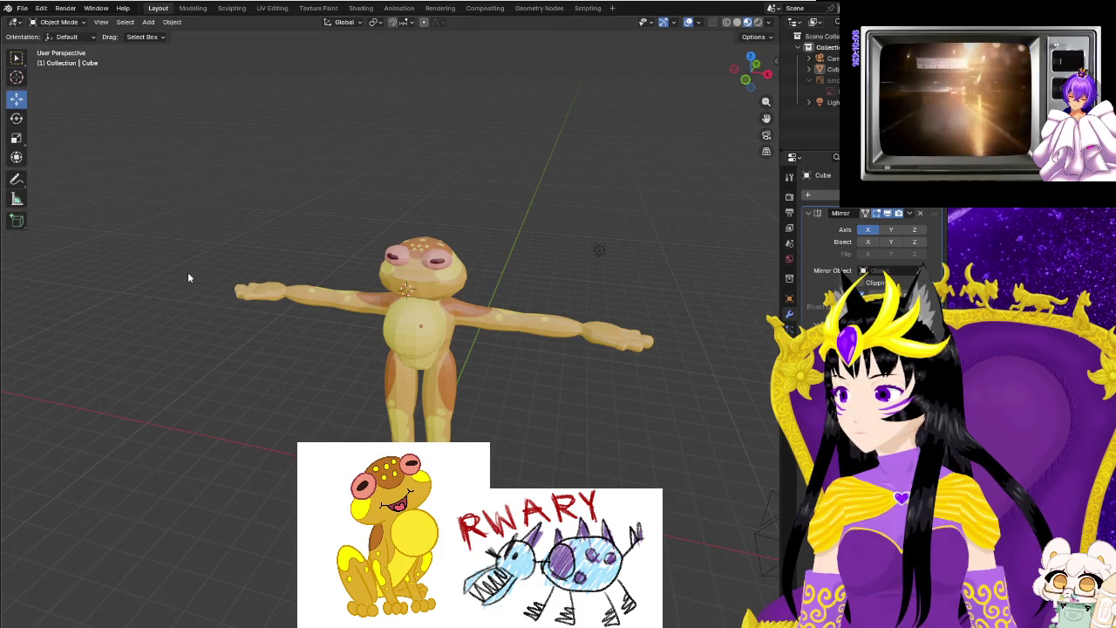
{"action": "left_click", "coordinate": [188, 274]}
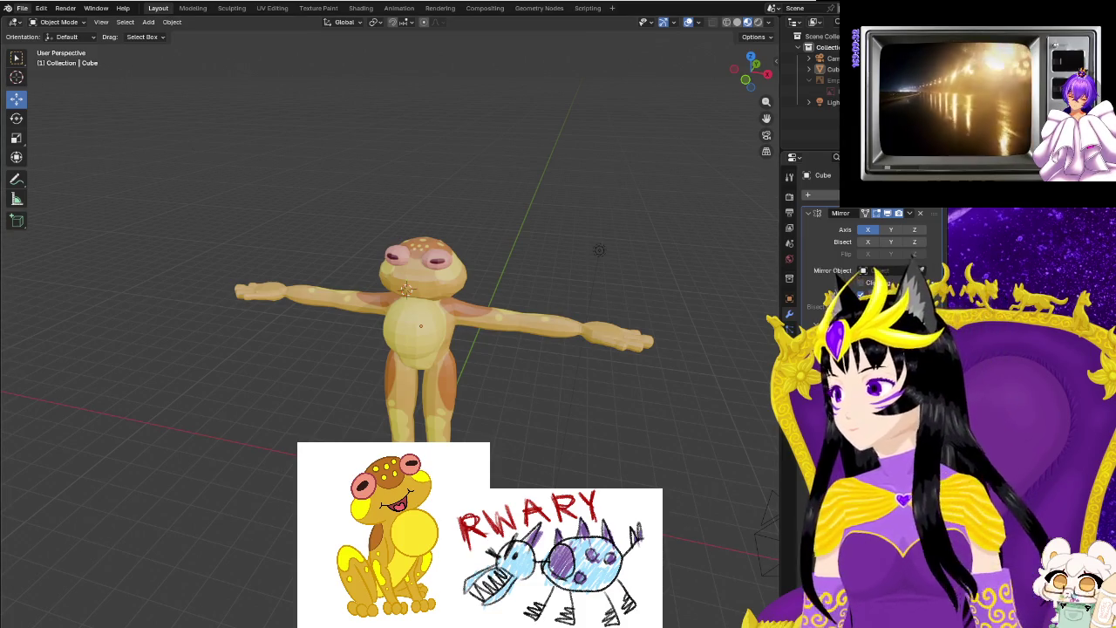
Browse the File > Export formats, including glTF 2.0, then switch to Chrome's mirror-export search results.
{"action": "left_click", "coordinate": [23, 10]}
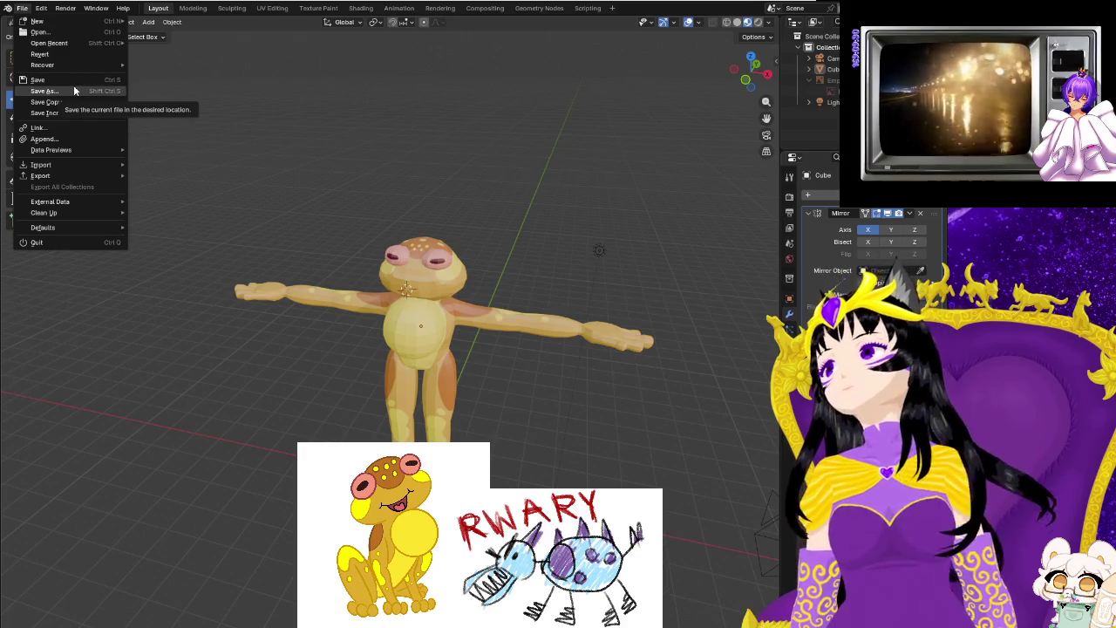
{"action": "mouse_move", "coordinate": [41, 176]}
{"action": "left_click", "coordinate": [225, 216]}
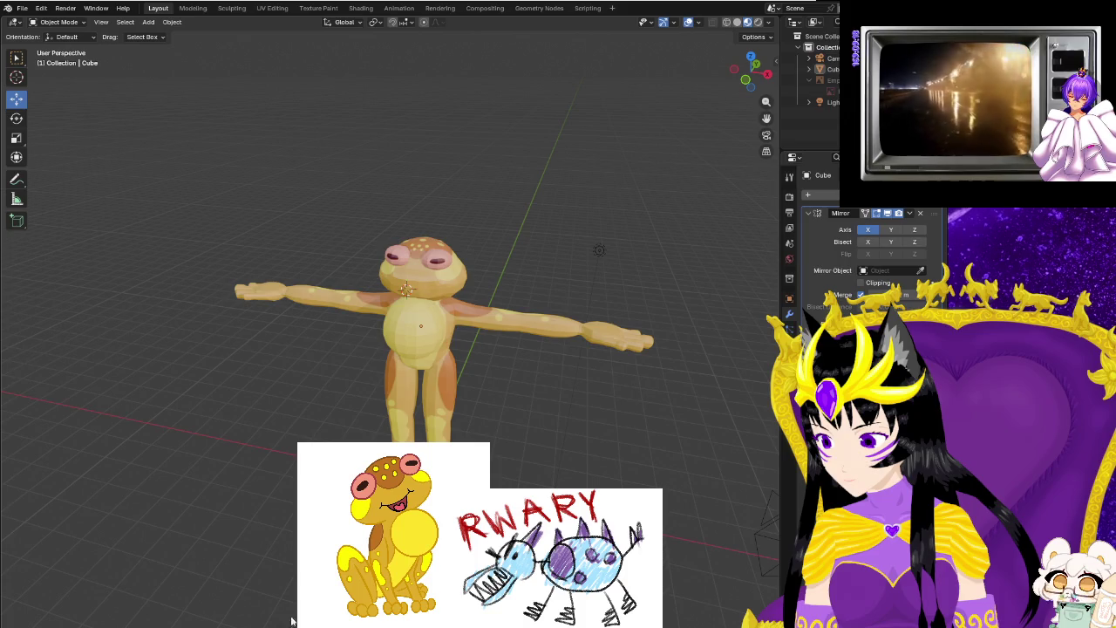
{"action": "left_click", "coordinate": [22, 8]}
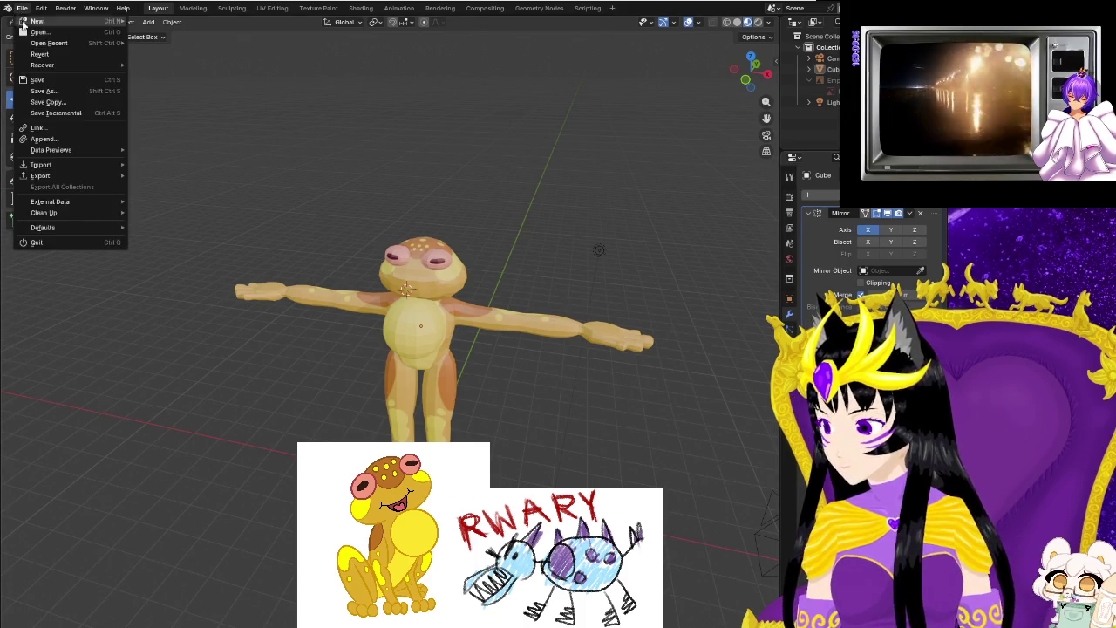
{"action": "mouse_move", "coordinate": [40, 176]}
{"action": "left_click", "coordinate": [179, 219]}
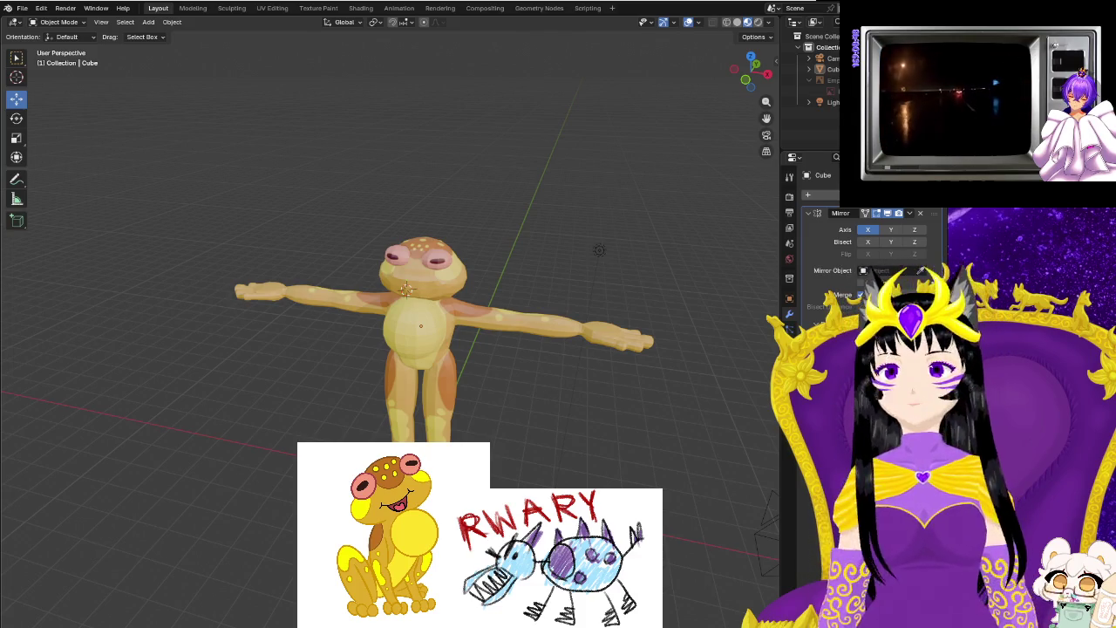
{"action": "left_click", "coordinate": [22, 7]}
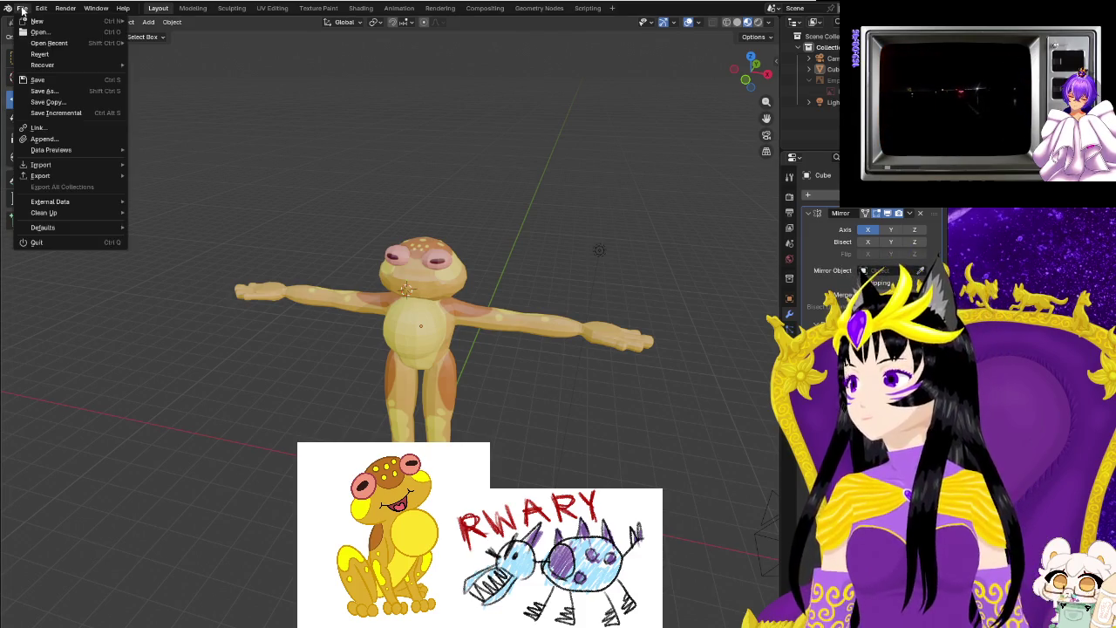
{"action": "mouse_move", "coordinate": [41, 176]}
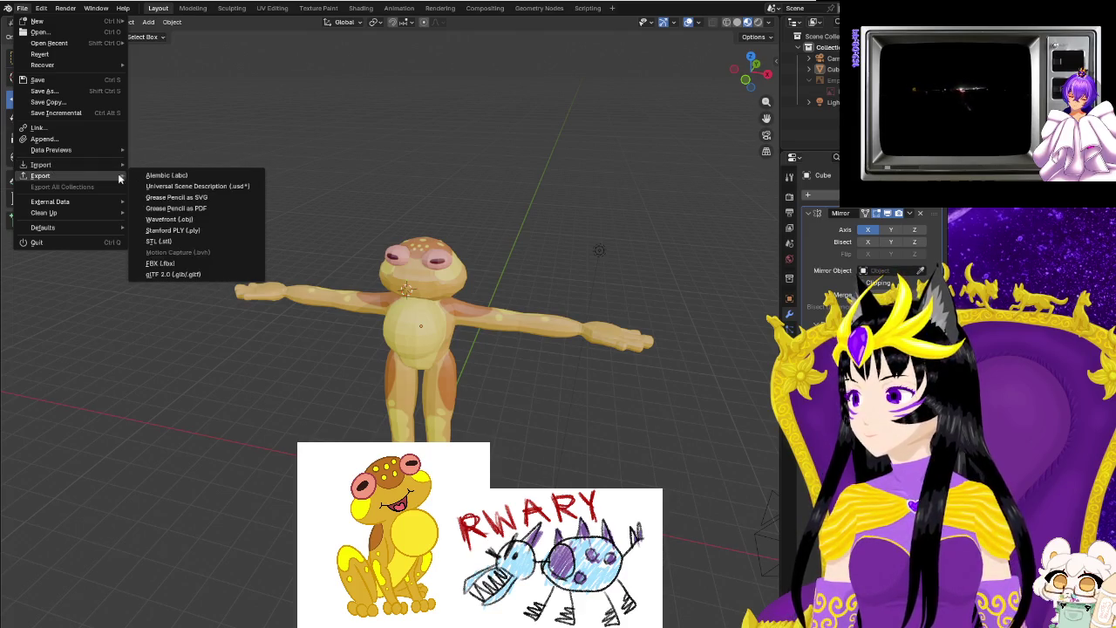
{"action": "left_click", "coordinate": [173, 274]}
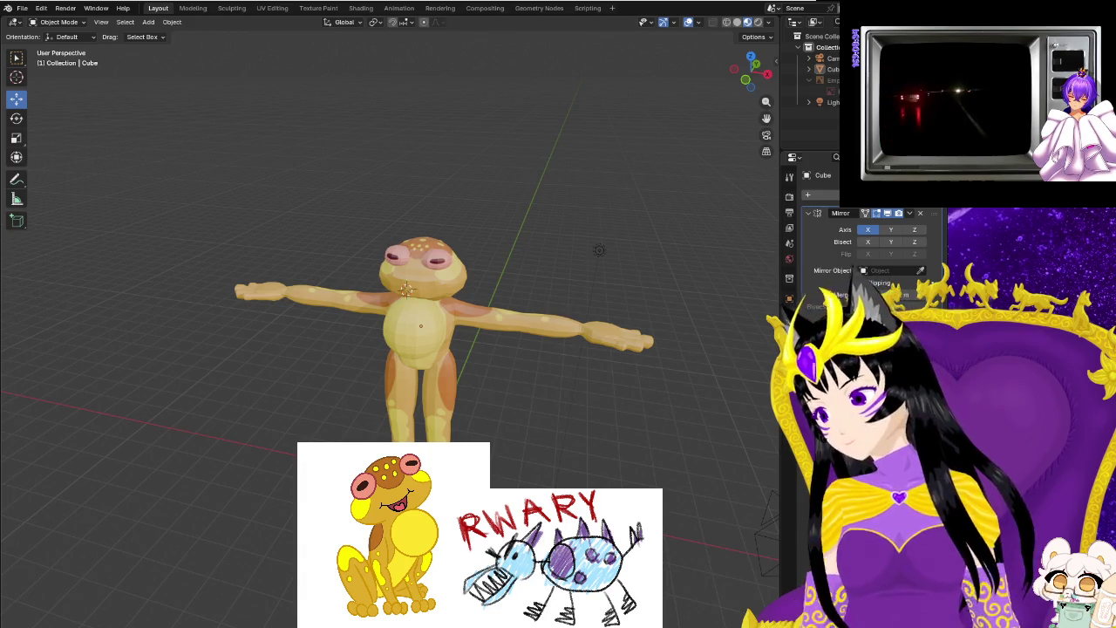
{"action": "key", "text": "alt+Tab"}
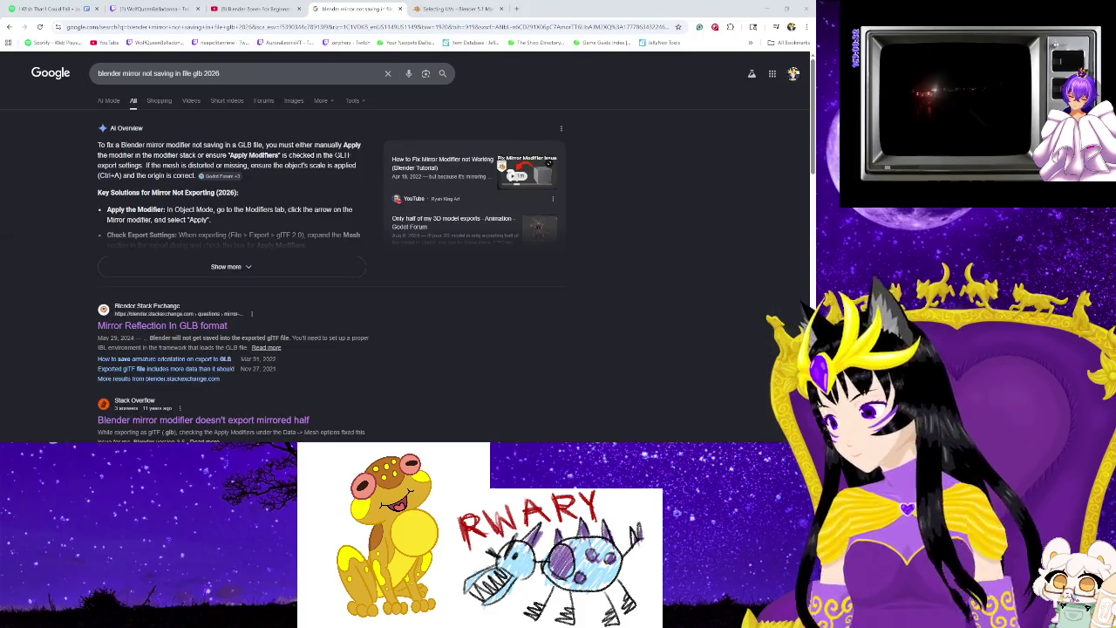
Return from Chrome to Blender, showing the frog Cube's X-axis Mirror modifier.
{"action": "key", "text": "alt+Tab"}
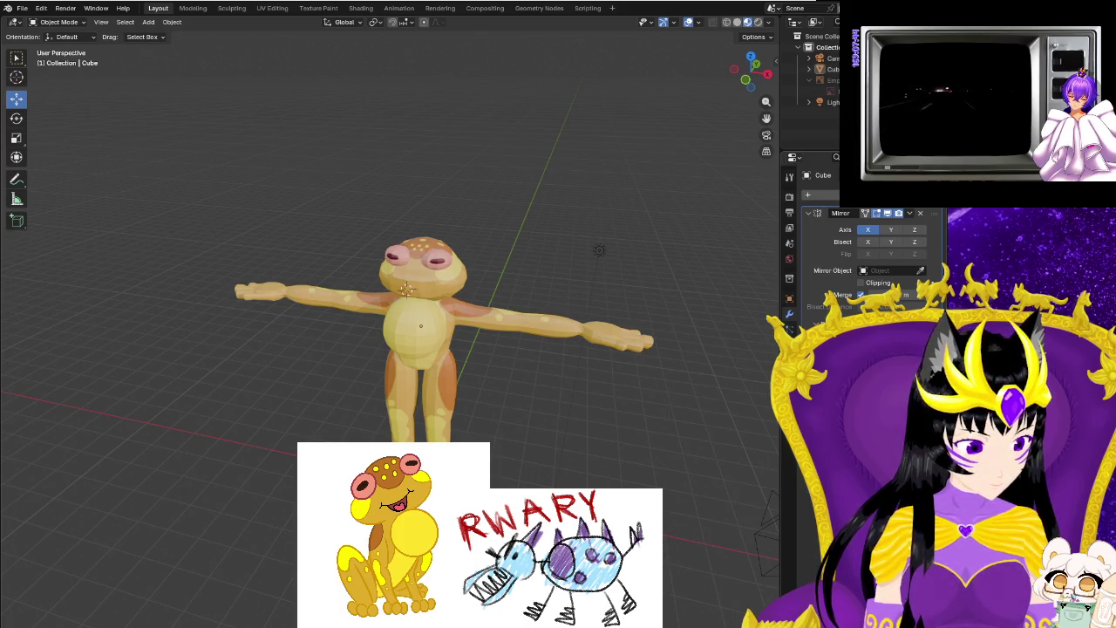
{"action": "key", "text": "alt+Tab"}
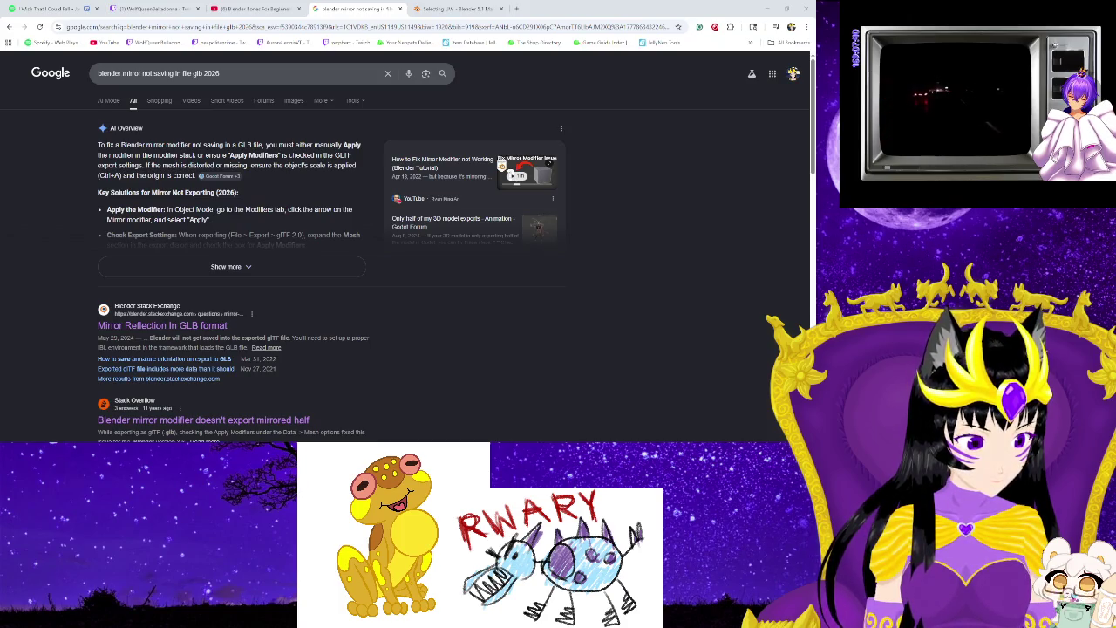
{"action": "key", "text": "alt+Tab"}
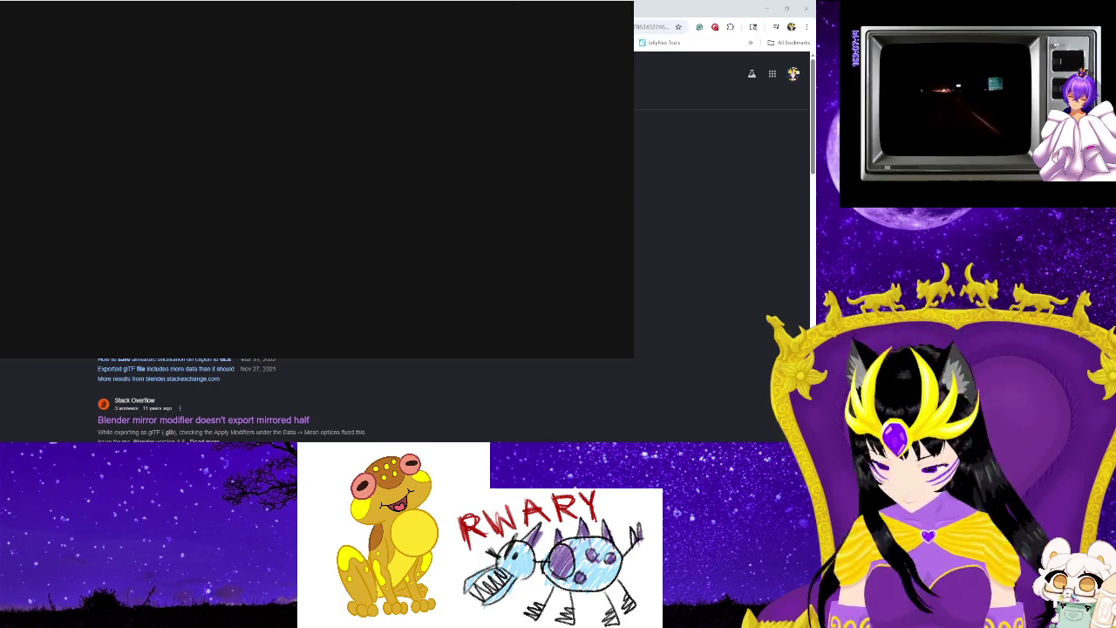
{"action": "key", "text": "alt+Tab"}
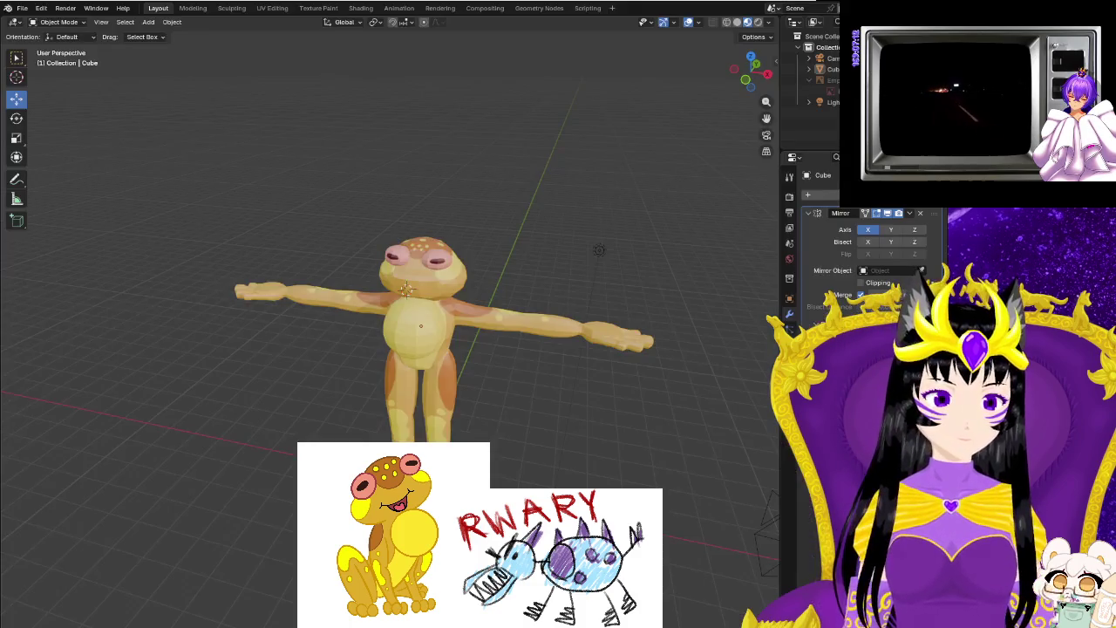
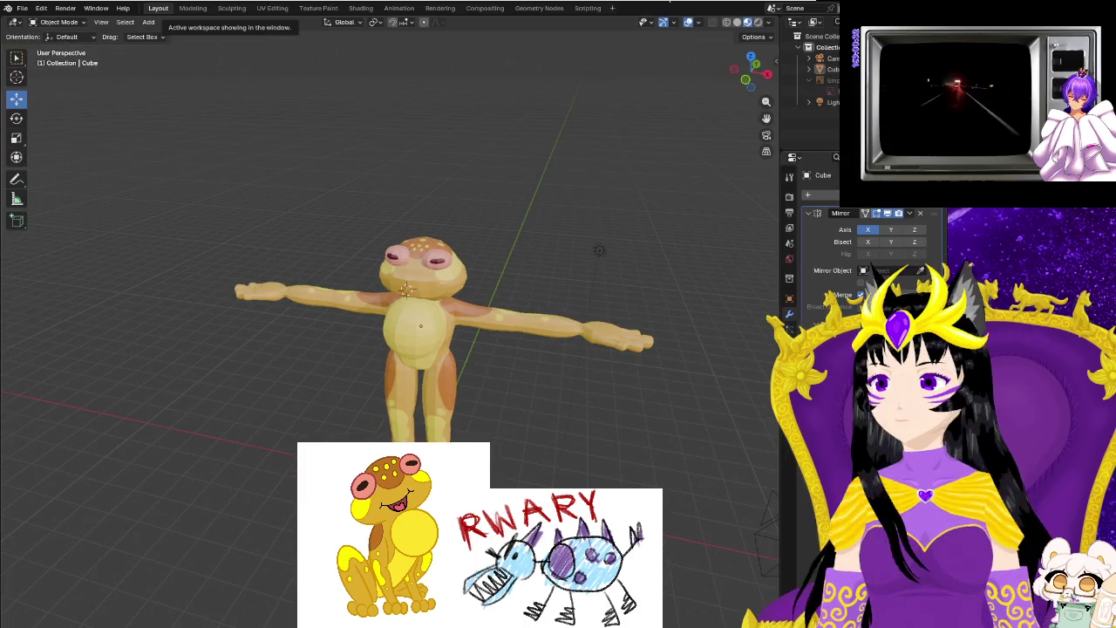
Open File > Export to show the list of export formats.
{"action": "left_click", "coordinate": [21, 8]}
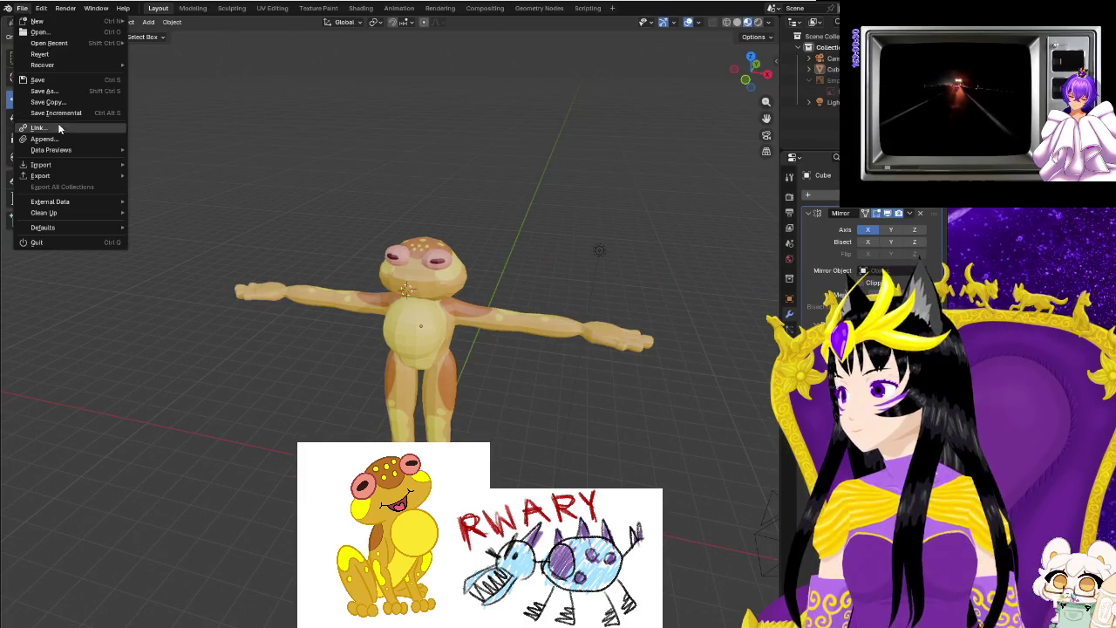
{"action": "mouse_move", "coordinate": [40, 175]}
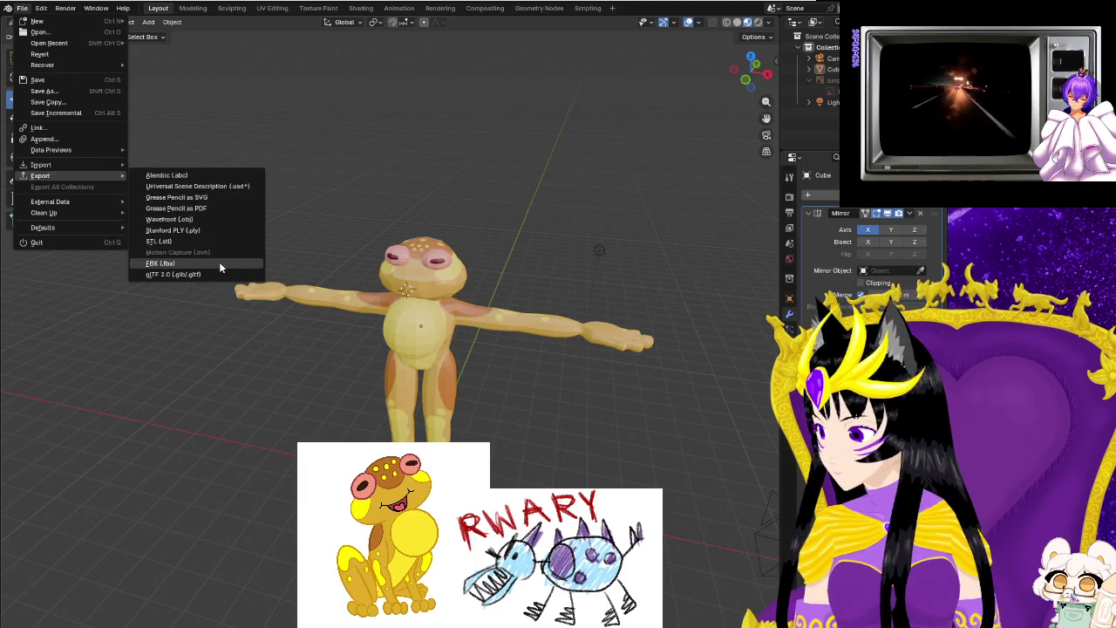
Dismiss the export format list without exporting anything.
{"action": "left_click", "coordinate": [220, 262]}
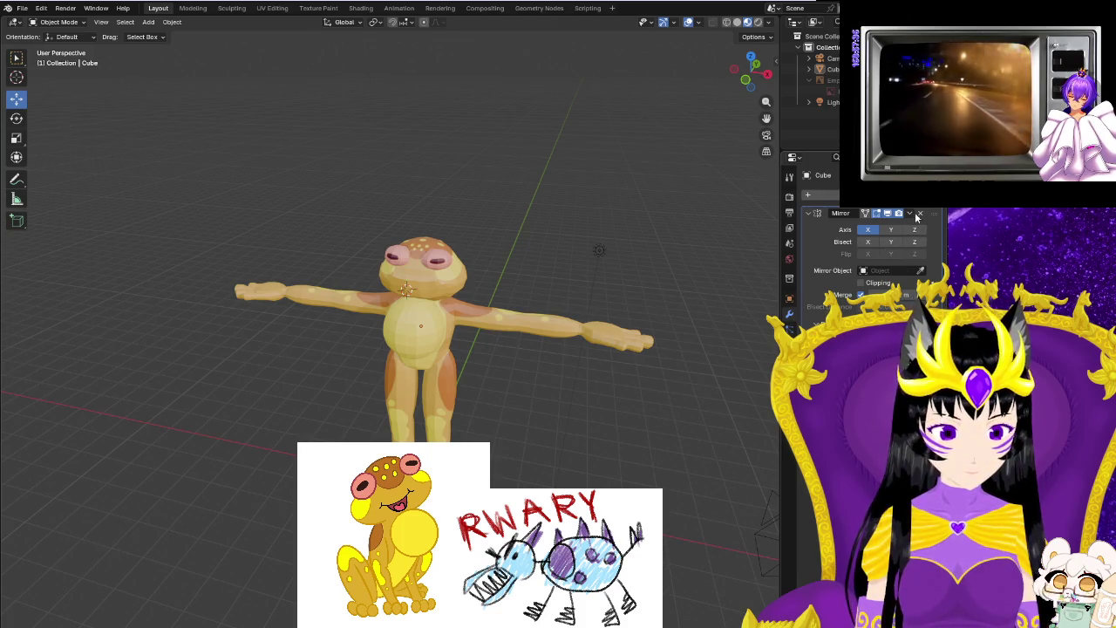
Apply the frog's Mirror modifier, then check the export formats without exporting.
{"action": "left_click", "coordinate": [910, 213]}
{"action": "left_click", "coordinate": [888, 227]}
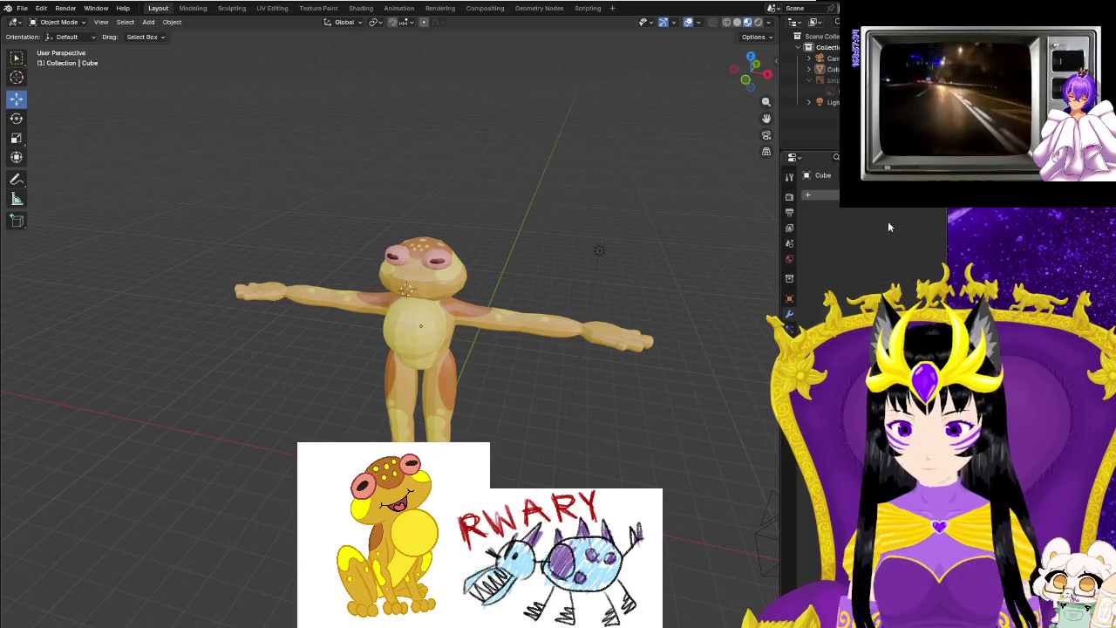
{"action": "mouse_move", "coordinate": [516, 380]}
{"action": "middle_mouse_down"}
{"action": "mouse_move", "coordinate": [566, 383]}
{"action": "mouse_move", "coordinate": [566, 370]}
{"action": "mouse_move", "coordinate": [508, 339]}
{"action": "middle_mouse_up"}
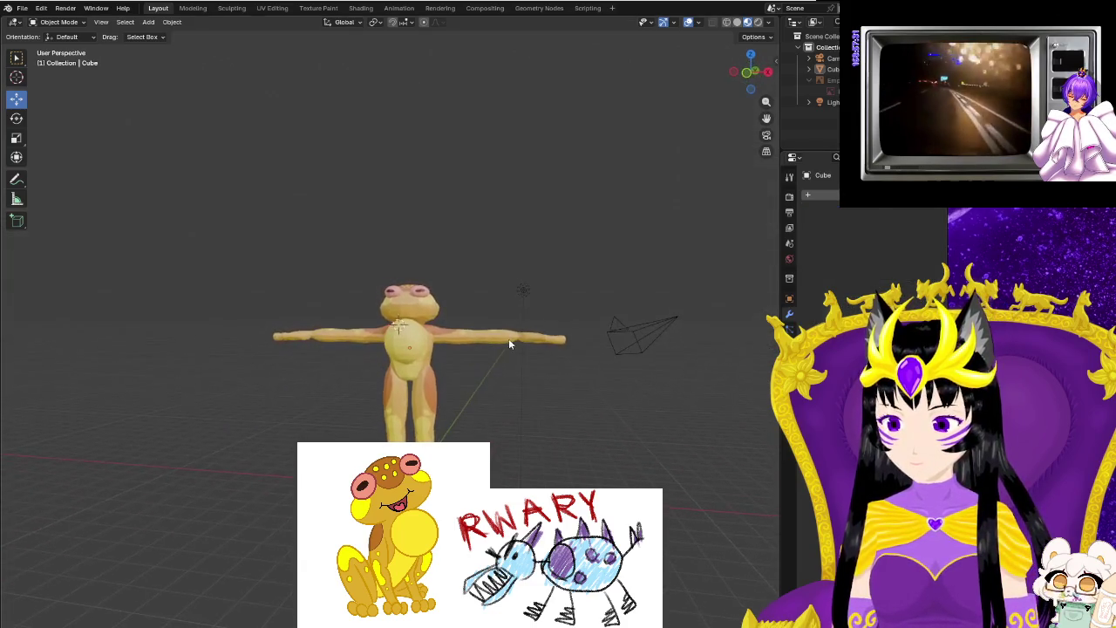
{"action": "left_click", "coordinate": [22, 8]}
{"action": "mouse_move", "coordinate": [41, 175]}
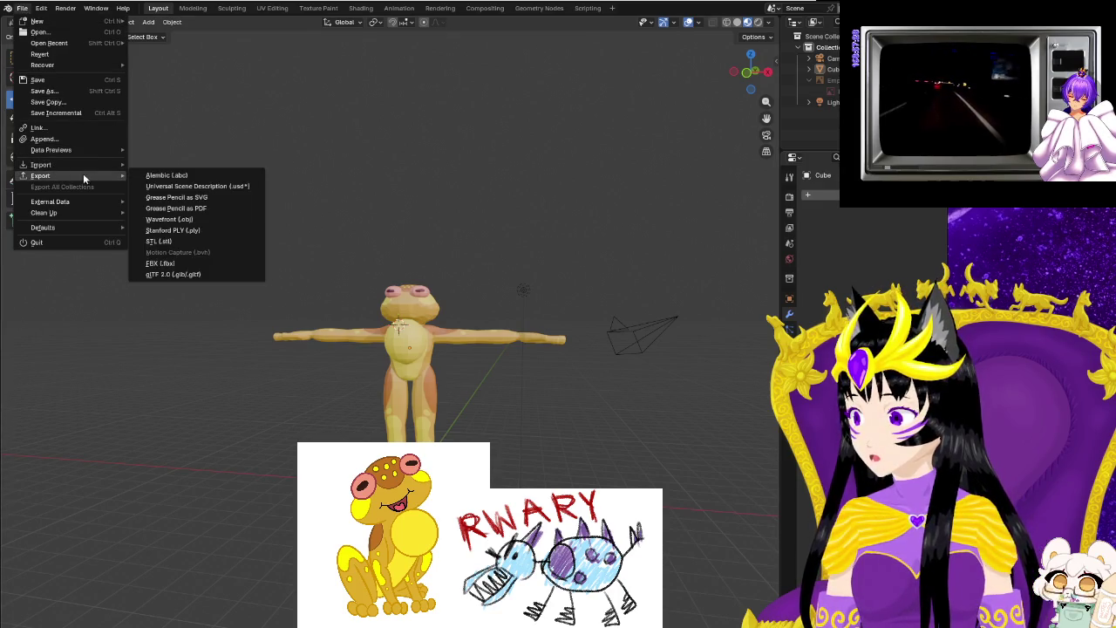
{"action": "left_click", "coordinate": [188, 274]}
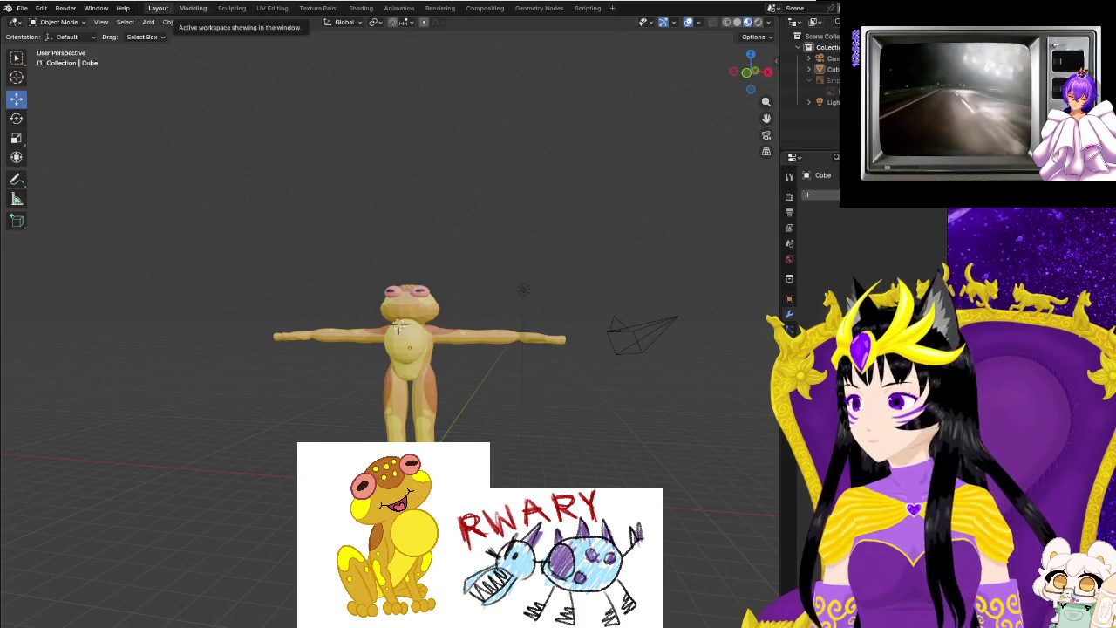
Orbit to an angled view and put the frog mesh into Edit Mode.
{"action": "mouse_move", "coordinate": [562, 285]}
{"action": "middle_mouse_down"}
{"action": "mouse_move", "coordinate": [286, 244]}
{"action": "mouse_move", "coordinate": [397, 300]}
{"action": "mouse_move", "coordinate": [316, 276]}
{"action": "mouse_move", "coordinate": [342, 284]}
{"action": "mouse_move", "coordinate": [323, 261]}
{"action": "middle_mouse_up"}
{"action": "left_click", "coordinate": [45, 26]}
{"action": "left_click", "coordinate": [54, 50]}
{"action": "scroll", "coordinate": [343, 284], "scroll_direction": "up", "scroll_amount": 3}
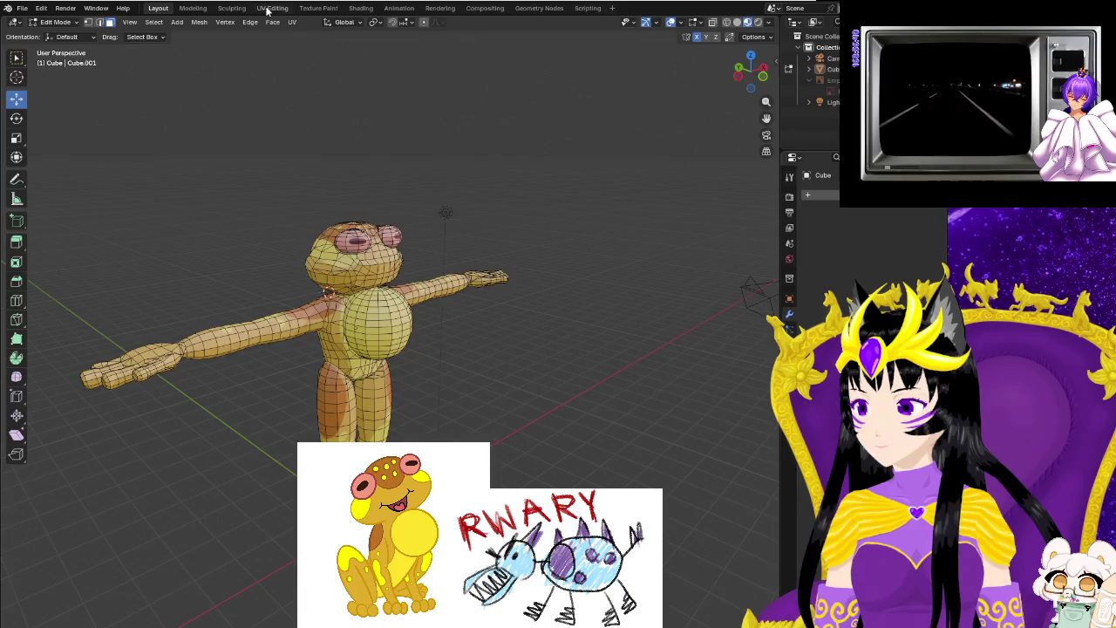
Show the frog's UV islands on its texture in UV Editing, viewing the mesh front-on.
{"action": "left_click", "coordinate": [272, 8]}
{"action": "scroll", "coordinate": [284, 475], "scroll_direction": "down", "scroll_amount": 10}
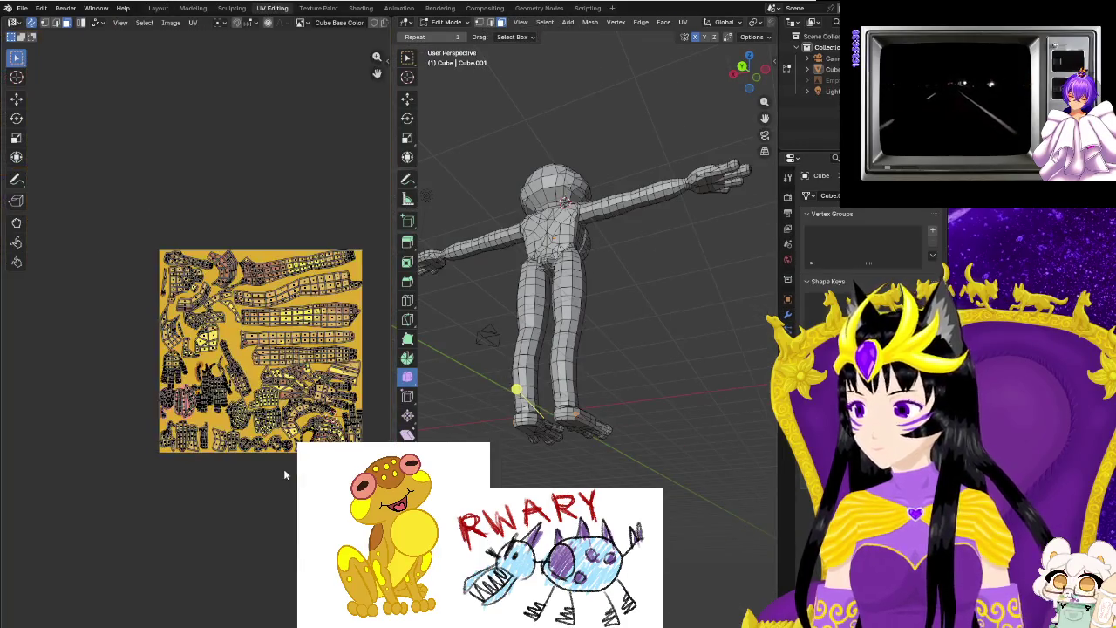
{"action": "scroll", "coordinate": [285, 474], "scroll_direction": "up", "scroll_amount": 2}
{"action": "middle_click_drag", "start_coordinate": [285, 474], "coordinate": [281, 488]}
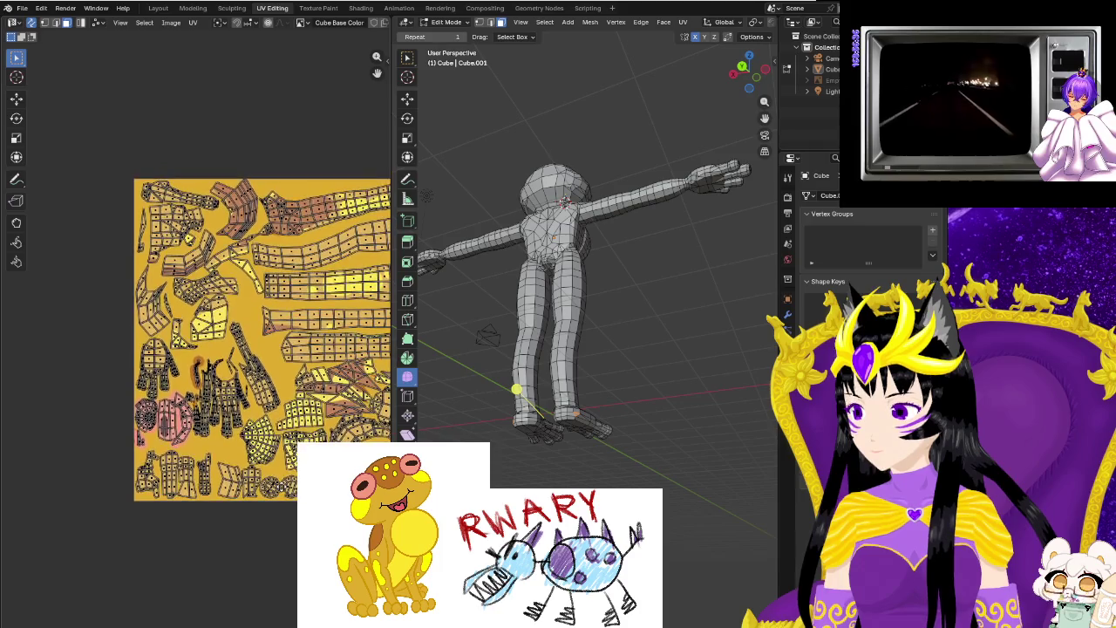
{"action": "middle_click_drag", "start_coordinate": [697, 523], "coordinate": [658, 489]}
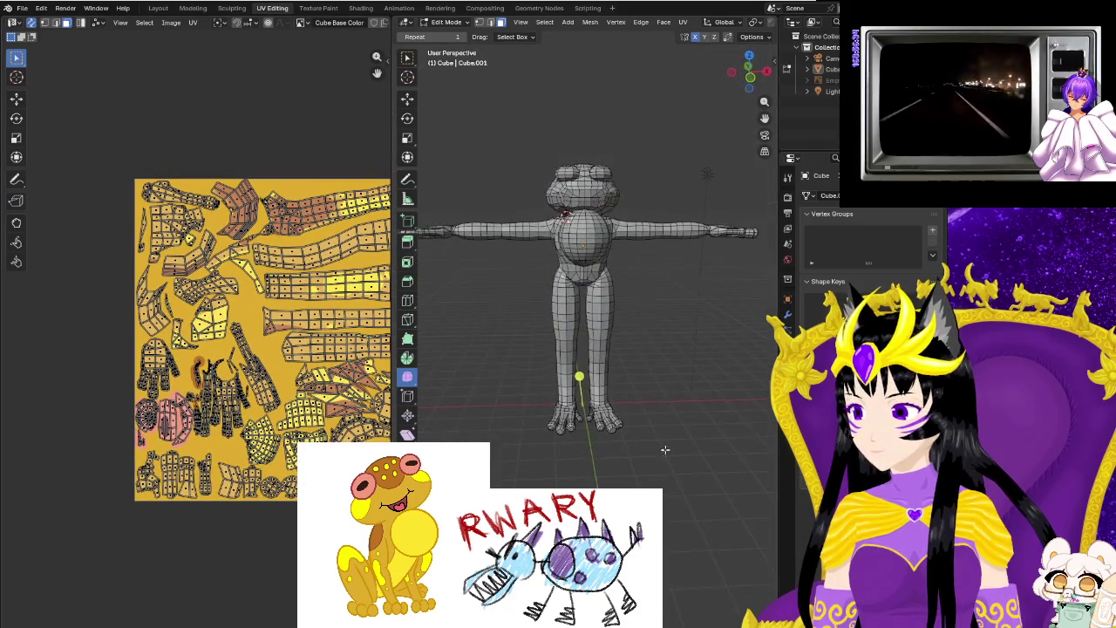
Return to Layout in Object Mode, with the frog's X-axis Mirror modifier restored.
{"action": "left_click", "coordinate": [159, 8]}
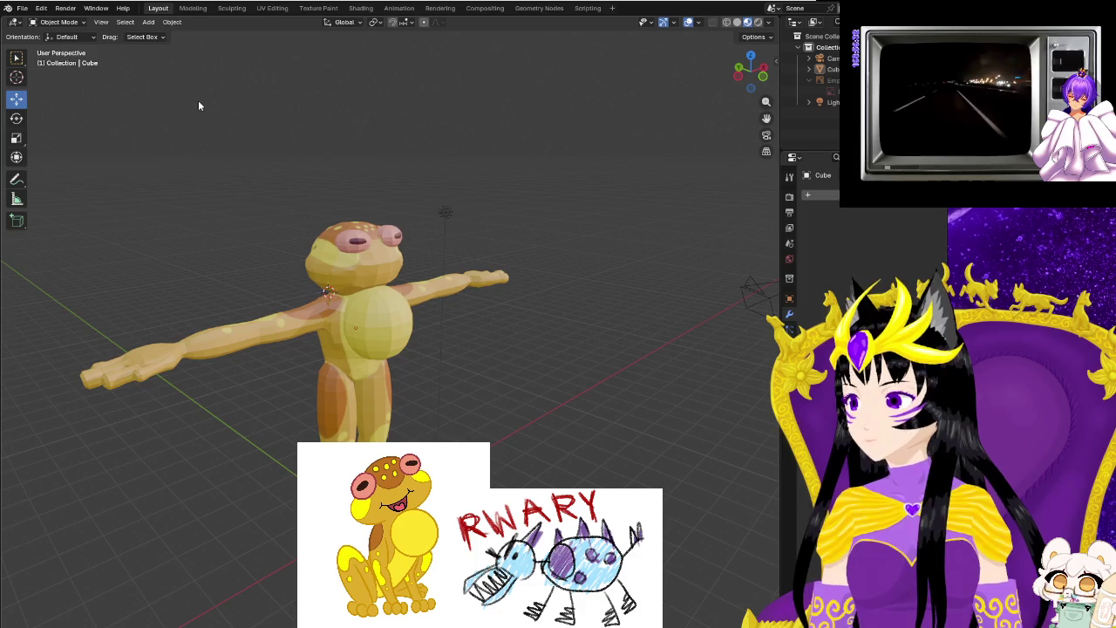
{"action": "left_click", "coordinate": [22, 8]}
{"action": "mouse_move", "coordinate": [41, 175]}
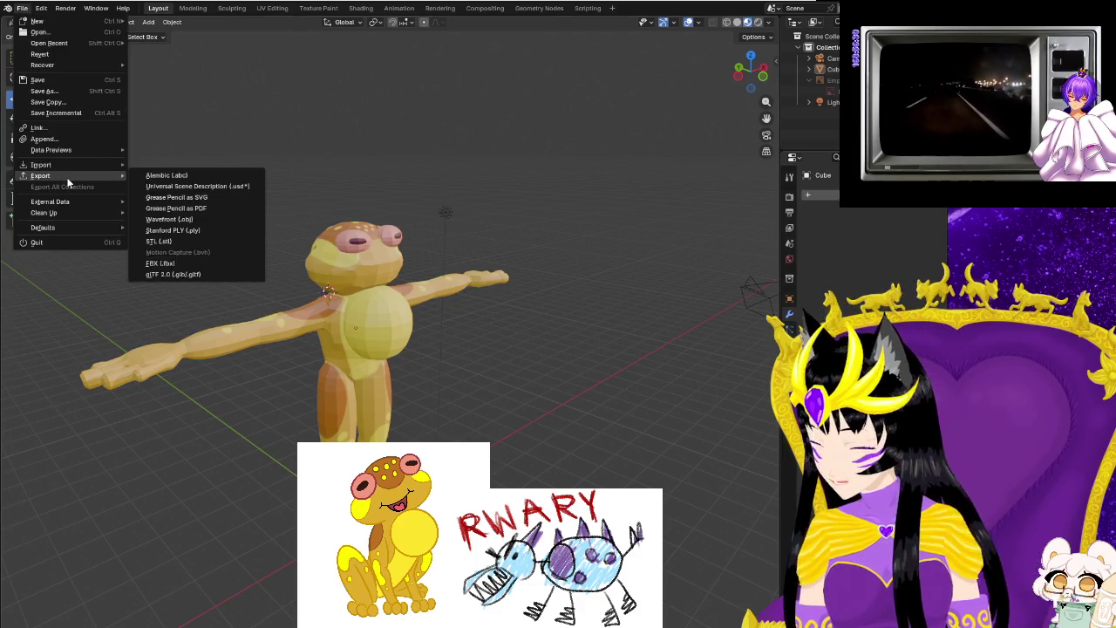
{"action": "left_click", "coordinate": [172, 273]}
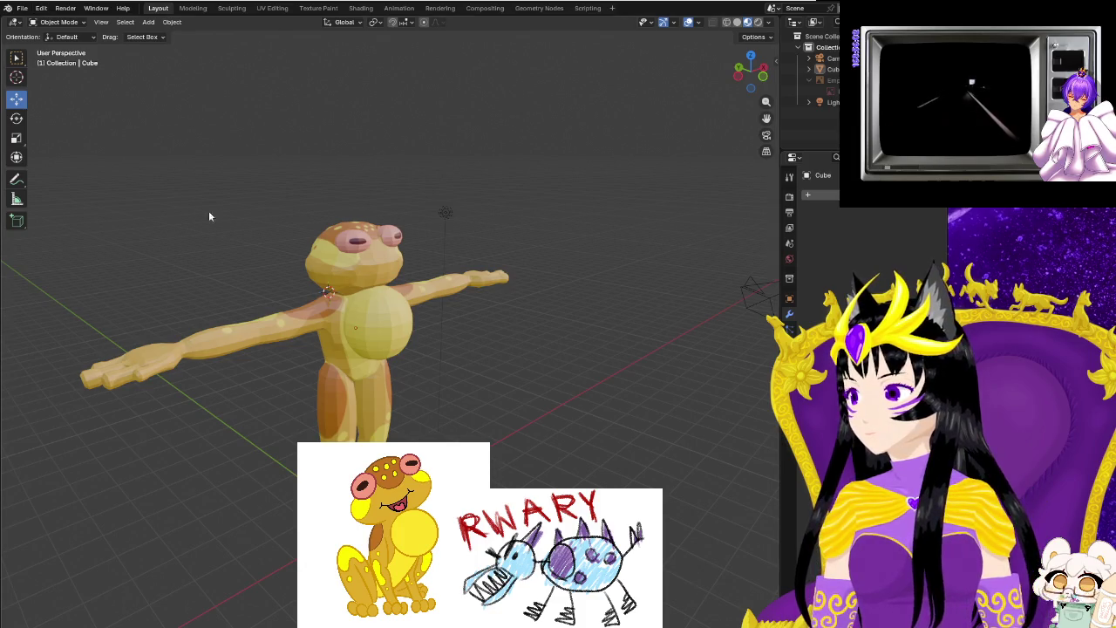
{"action": "middle_click_drag", "start_coordinate": [235, 230], "coordinate": [202, 229]}
{"action": "key", "text": "Tab"}
{"action": "key", "text": "Tab"}
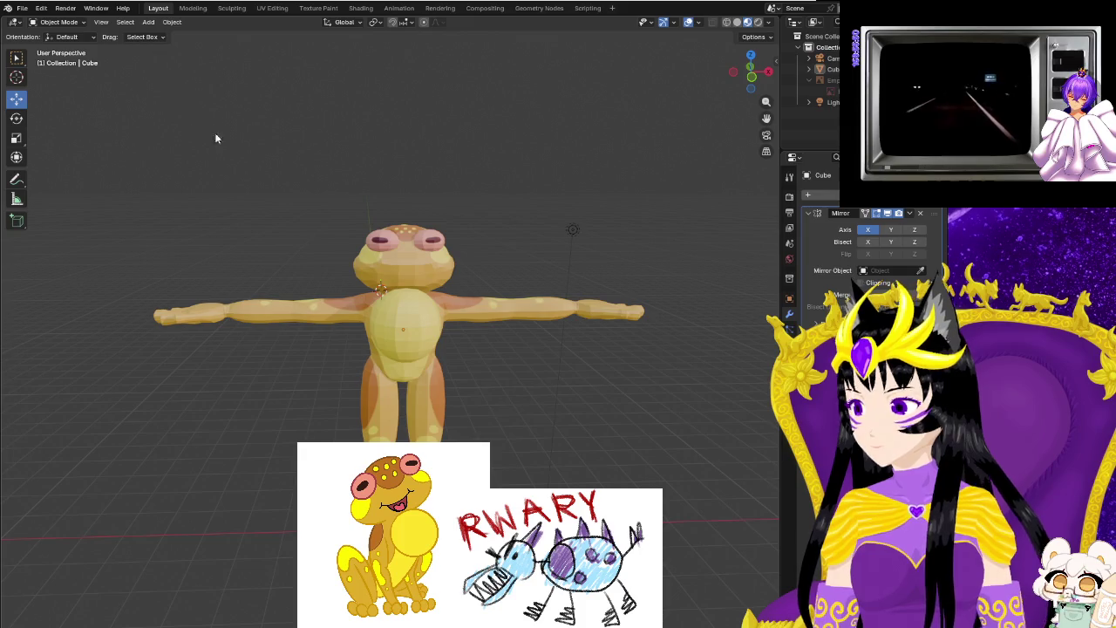
{"action": "key", "text": "Tab"}
{"action": "key", "text": "Tab"}
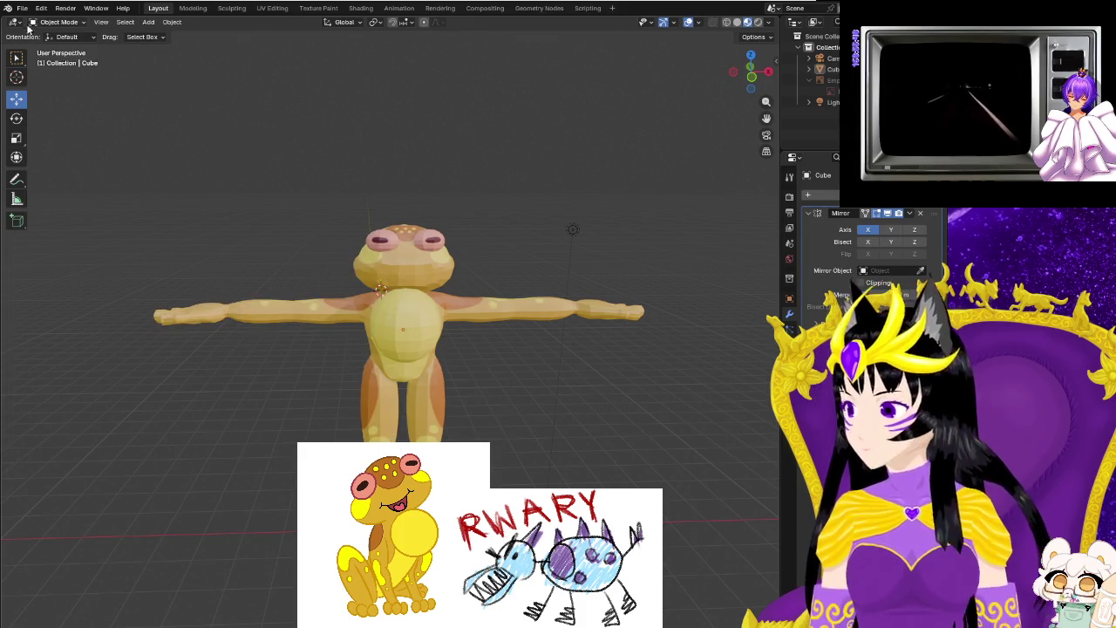
{"action": "left_click", "coordinate": [22, 8]}
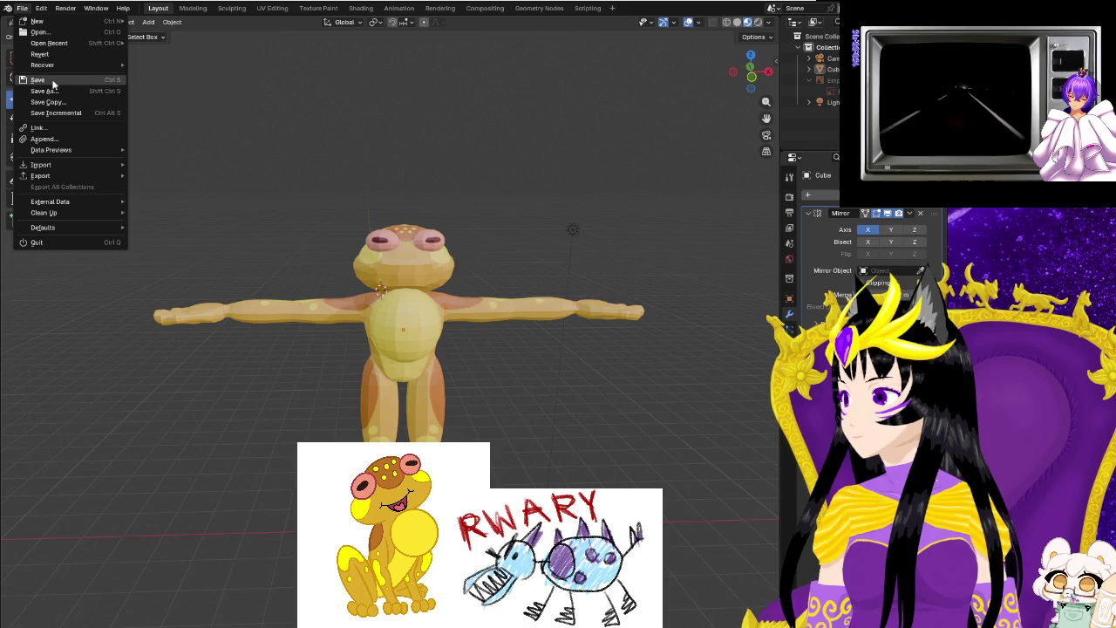
Orbit to view the frog from above, then switch to the browser window.
{"action": "mouse_move", "coordinate": [278, 250]}
{"action": "middle_mouse_down"}
{"action": "mouse_move", "coordinate": [545, 262]}
{"action": "mouse_move", "coordinate": [517, 248]}
{"action": "mouse_move", "coordinate": [571, 247]}
{"action": "mouse_move", "coordinate": [696, 280]}
{"action": "middle_mouse_up"}
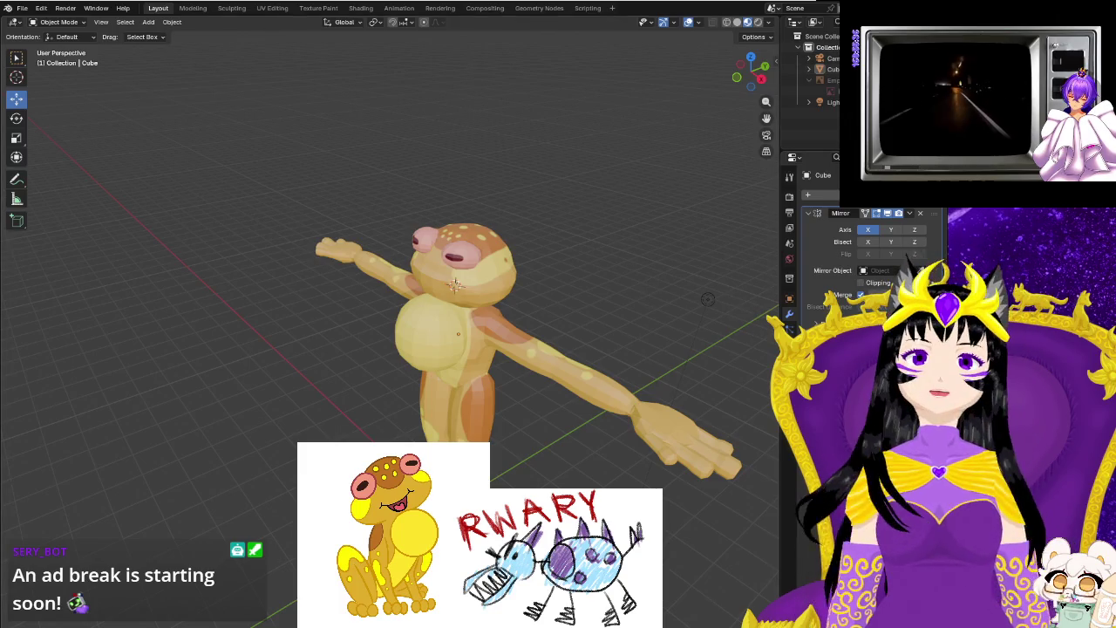
{"action": "key", "text": "alt+Tab"}
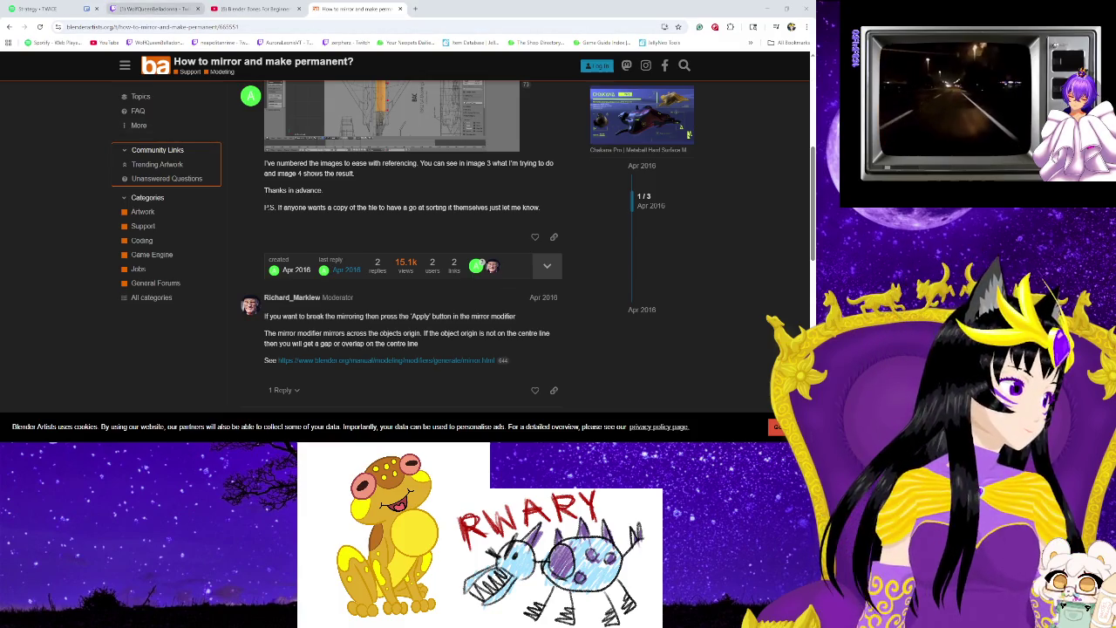
Leave the mirror-modifier forum thread for the live Twitch stream tab.
{"action": "left_click", "coordinate": [153, 8]}
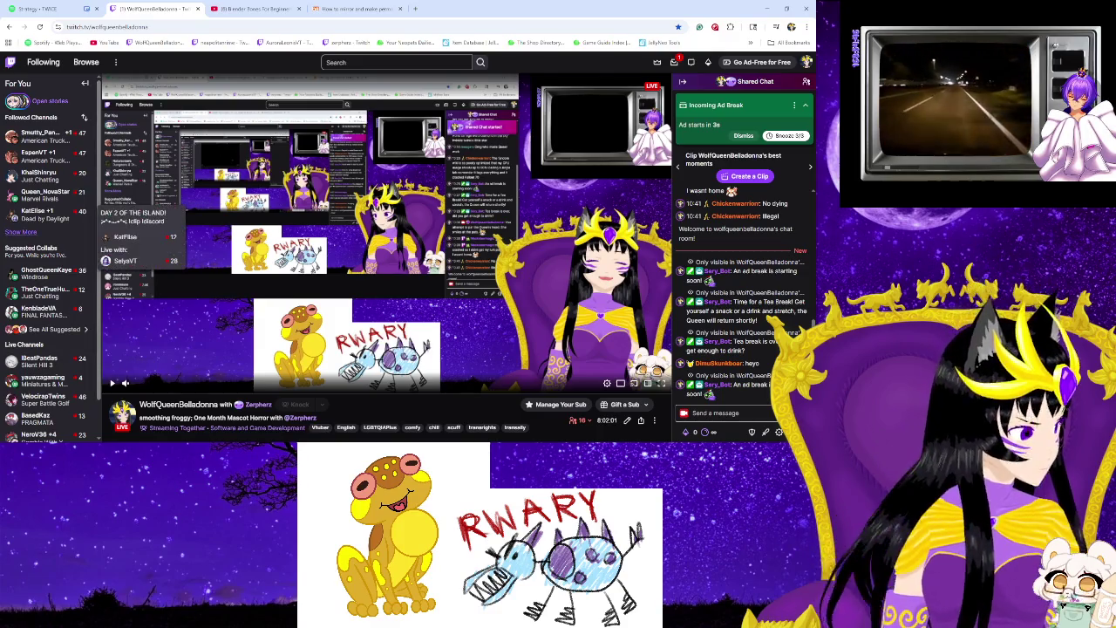
Expand Followed Channels with Show More and scroll through the followed live channels.
{"action": "left_click", "coordinate": [21, 232]}
{"action": "mouse_move", "coordinate": [48, 346]}
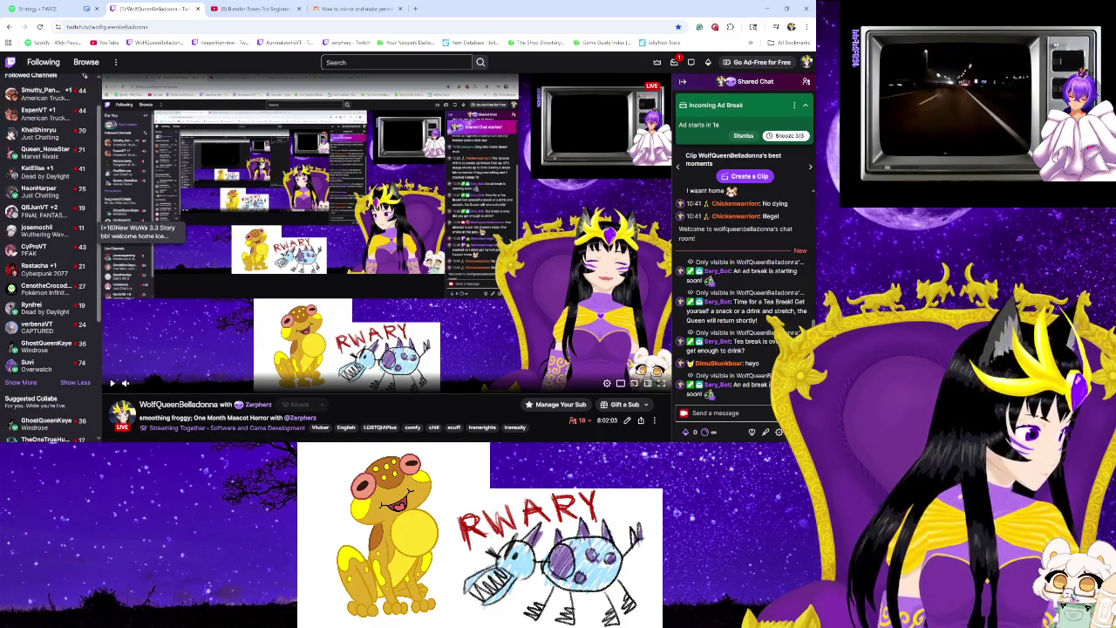
{"action": "scroll", "coordinate": [52, 346], "scroll_direction": "down", "scroll_amount": 1}
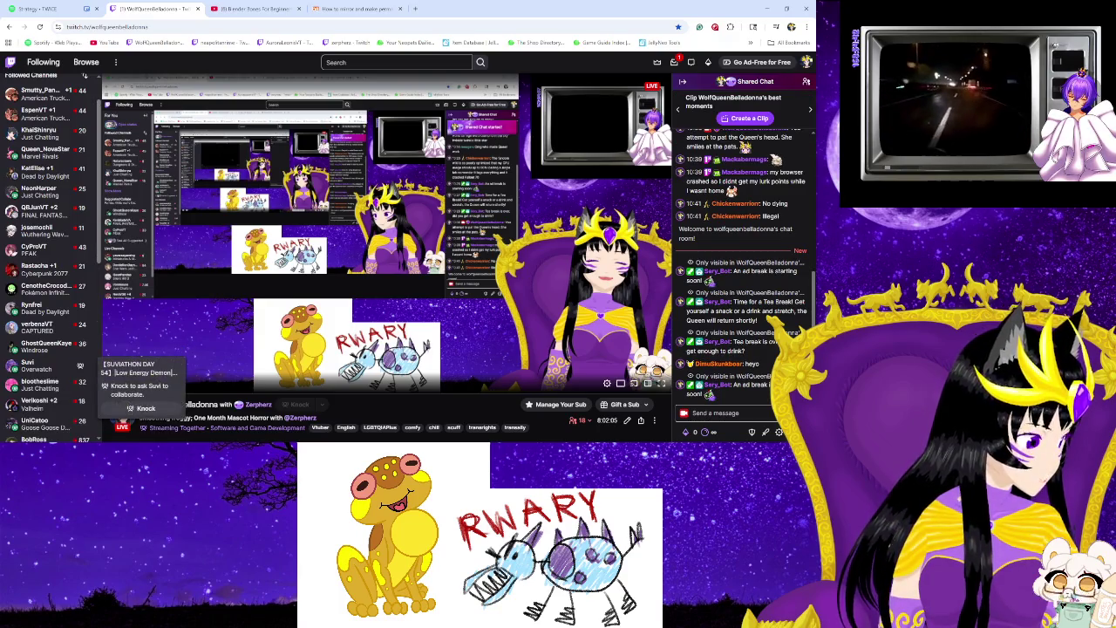
{"action": "scroll", "coordinate": [79, 366], "scroll_direction": "down", "scroll_amount": 1}
{"action": "scroll", "coordinate": [78, 367], "scroll_direction": "down", "scroll_amount": 1}
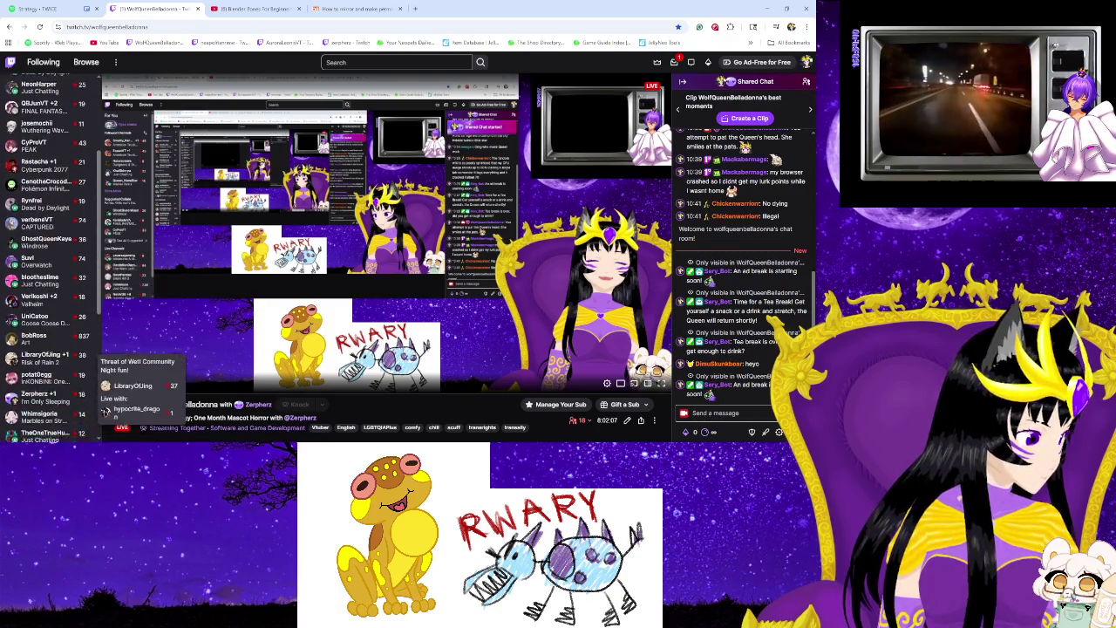
{"action": "scroll", "coordinate": [78, 366], "scroll_direction": "down", "scroll_amount": 2}
{"action": "scroll", "coordinate": [52, 355], "scroll_direction": "down", "scroll_amount": 3}
{"action": "scroll", "coordinate": [52, 355], "scroll_direction": "down", "scroll_amount": 1}
{"action": "scroll", "coordinate": [52, 373], "scroll_direction": "up", "scroll_amount": 1}
{"action": "scroll", "coordinate": [53, 383], "scroll_direction": "up", "scroll_amount": 1}
{"action": "scroll", "coordinate": [52, 392], "scroll_direction": "up", "scroll_amount": 1}
{"action": "scroll", "coordinate": [53, 406], "scroll_direction": "up", "scroll_amount": 1}
{"action": "scroll", "coordinate": [52, 407], "scroll_direction": "up", "scroll_amount": 2}
{"action": "scroll", "coordinate": [53, 375], "scroll_direction": "up", "scroll_amount": 1}
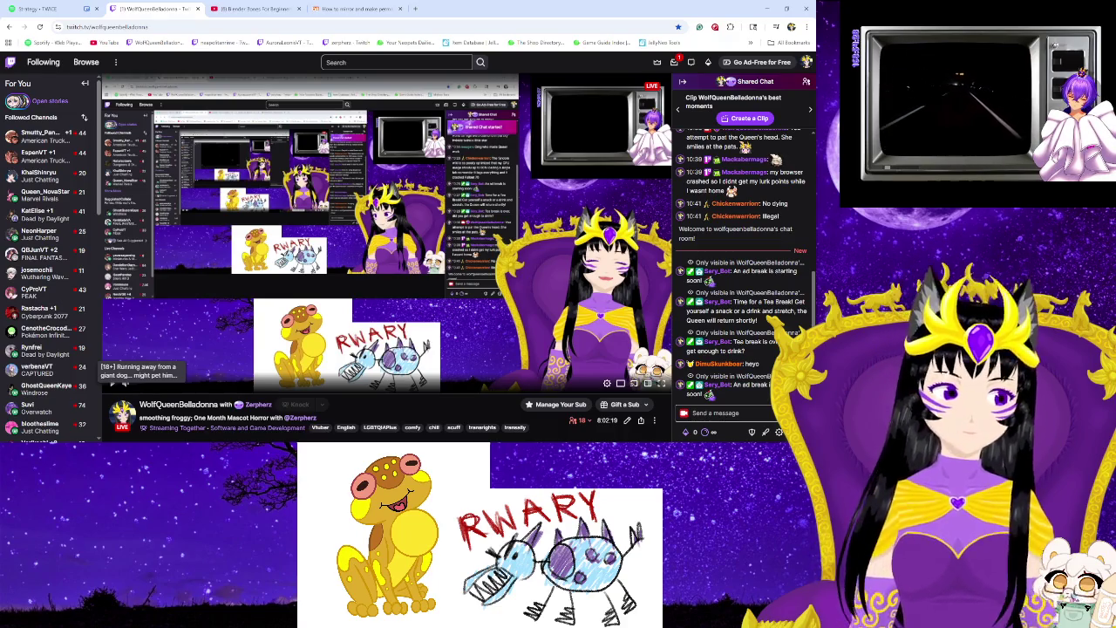
{"action": "scroll", "coordinate": [52, 261], "scroll_direction": "down", "scroll_amount": 2}
{"action": "scroll", "coordinate": [80, 262], "scroll_direction": "down", "scroll_amount": 2}
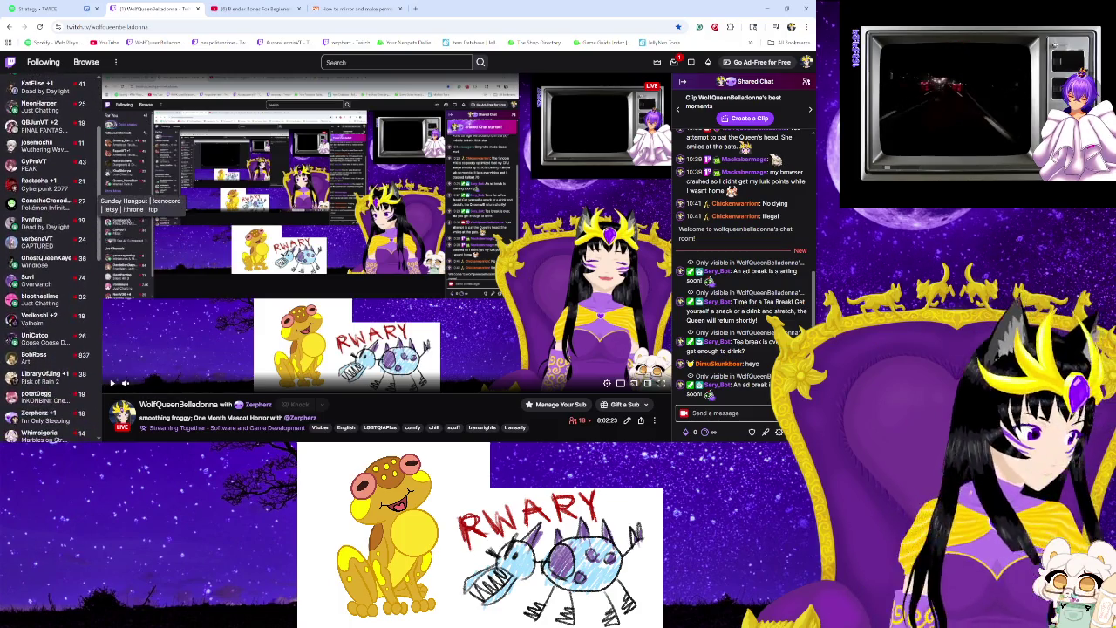
{"action": "scroll", "coordinate": [80, 281], "scroll_direction": "down", "scroll_amount": 3}
{"action": "scroll", "coordinate": [79, 262], "scroll_direction": "down", "scroll_amount": 3}
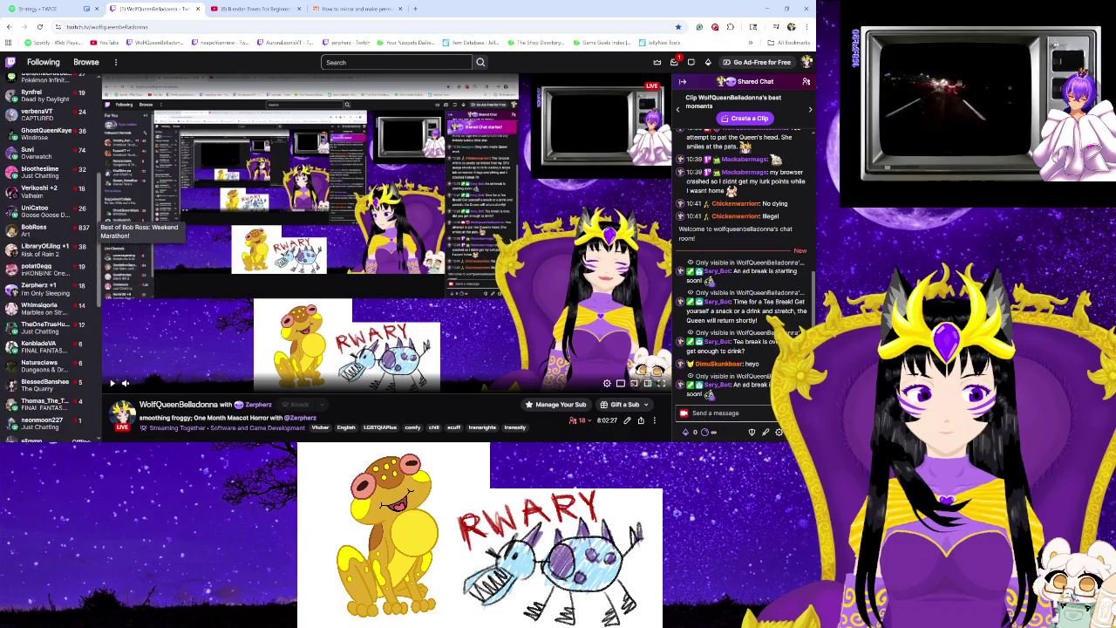
{"action": "scroll", "coordinate": [52, 262], "scroll_direction": "down", "scroll_amount": 2}
{"action": "scroll", "coordinate": [52, 262], "scroll_direction": "up", "scroll_amount": 2}
{"action": "scroll", "coordinate": [52, 261], "scroll_direction": "up", "scroll_amount": 2}
{"action": "scroll", "coordinate": [52, 270], "scroll_direction": "up", "scroll_amount": 2}
{"action": "scroll", "coordinate": [53, 270], "scroll_direction": "up", "scroll_amount": 3}
{"action": "scroll", "coordinate": [52, 270], "scroll_direction": "up", "scroll_amount": 2}
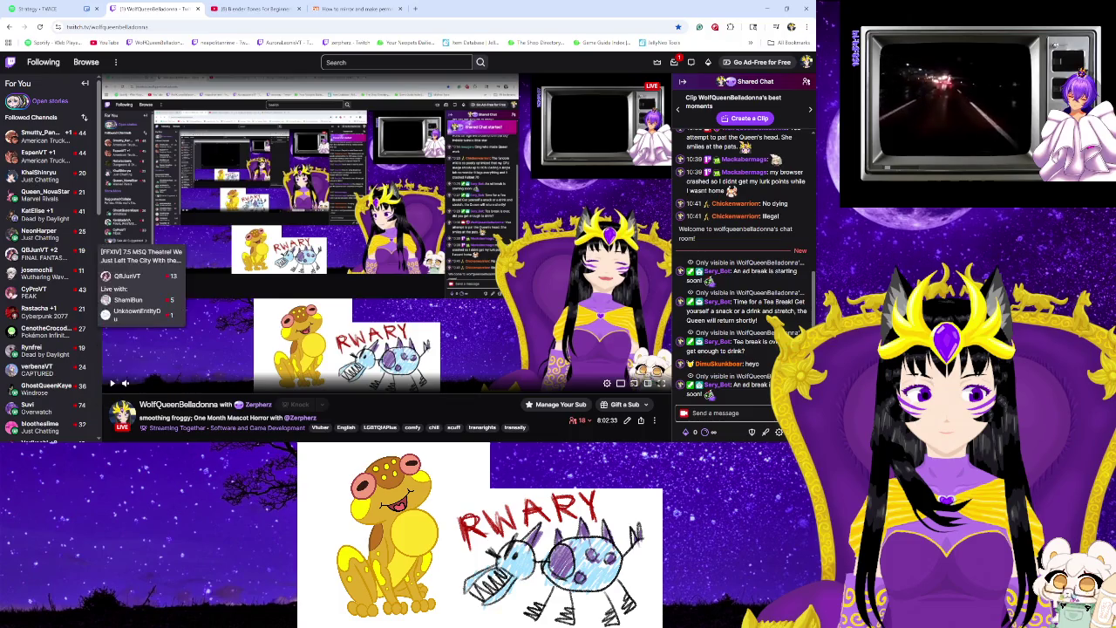